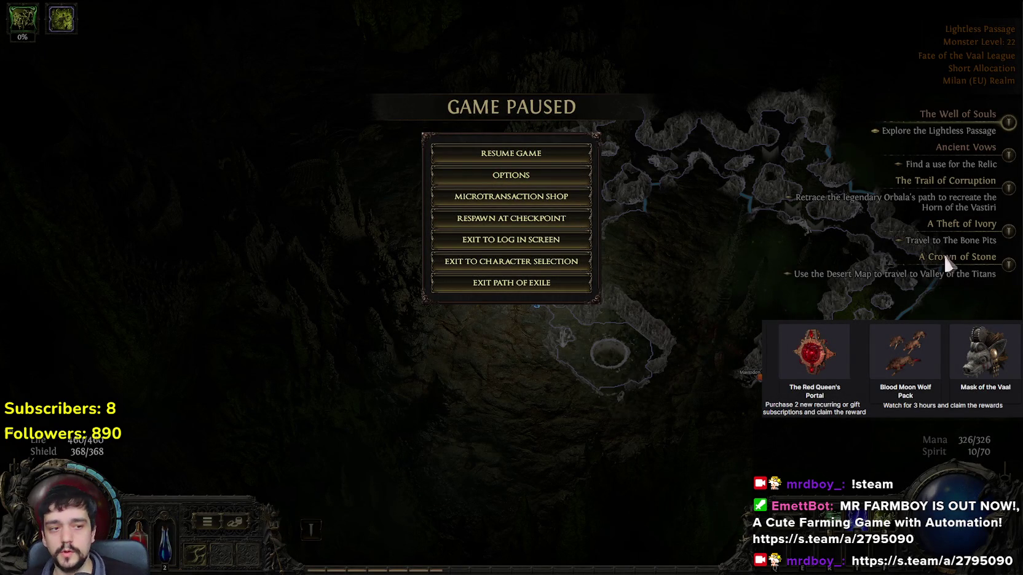
Resume the game and walk north through the Lightless Passage cave.
key(Escape)
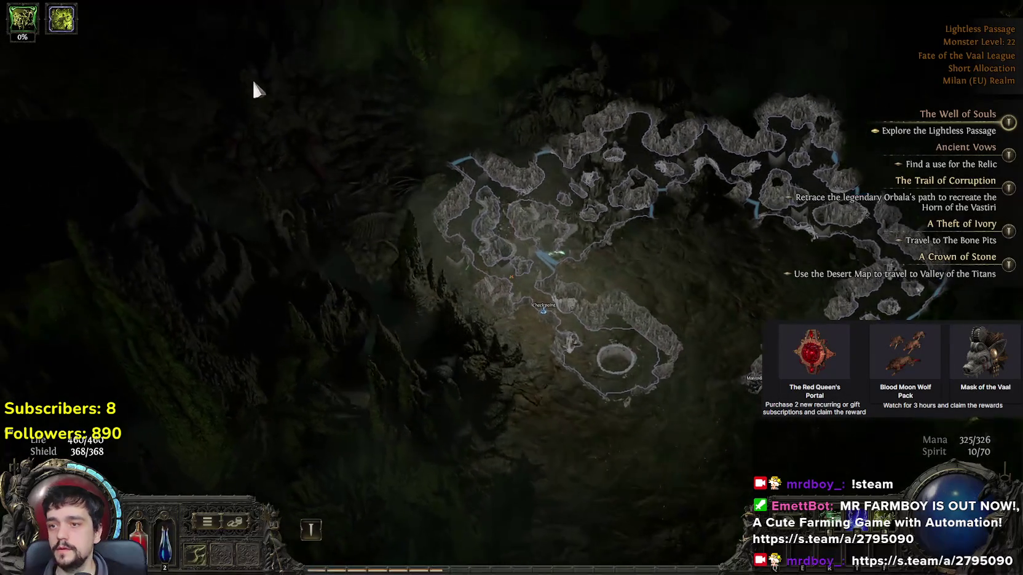
click(258, 94)
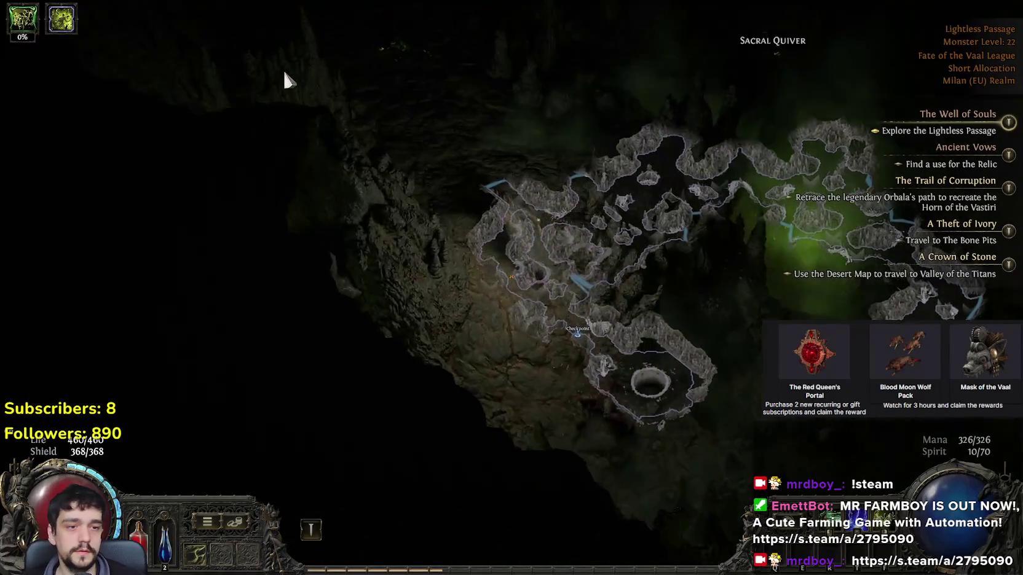
mouse_move(311, 136)
mouse_down()
mouse_move(534, 57)
mouse_move(414, 31)
mouse_move(372, 171)
mouse_move(347, 13)
mouse_move(284, 113)
mouse_move(336, 79)
mouse_move(343, 86)
mouse_move(357, 46)
mouse_move(425, 50)
mouse_move(394, 234)
mouse_move(430, 264)
mouse_move(470, 261)
mouse_move(605, 320)
mouse_move(598, 333)
mouse_move(582, 288)
mouse_move(598, 269)
mouse_move(613, 170)
mouse_move(566, 269)
mouse_move(447, 324)
mouse_move(533, 270)
mouse_up()
key(Tab)
key(Escape)
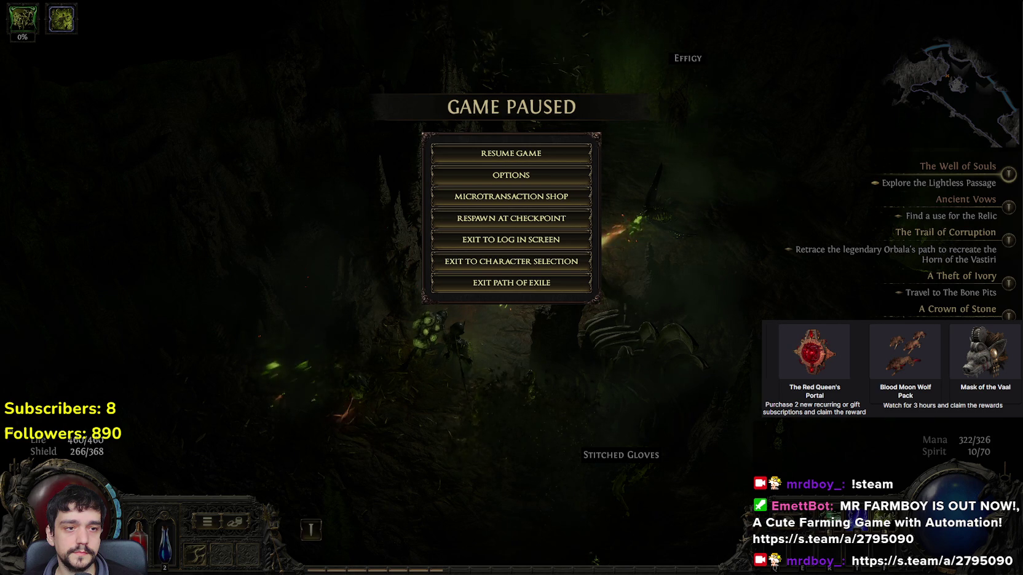
click(536, 154)
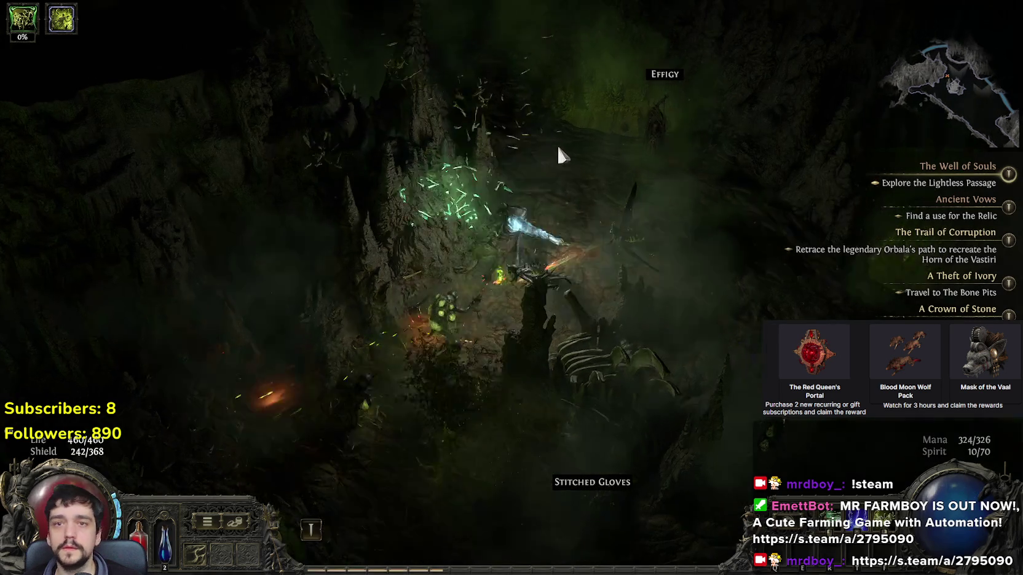
Fight the Blackblooded Blisterboil and Lost-men Subjugator with lightning while advancing.
click(369, 245)
key(e)
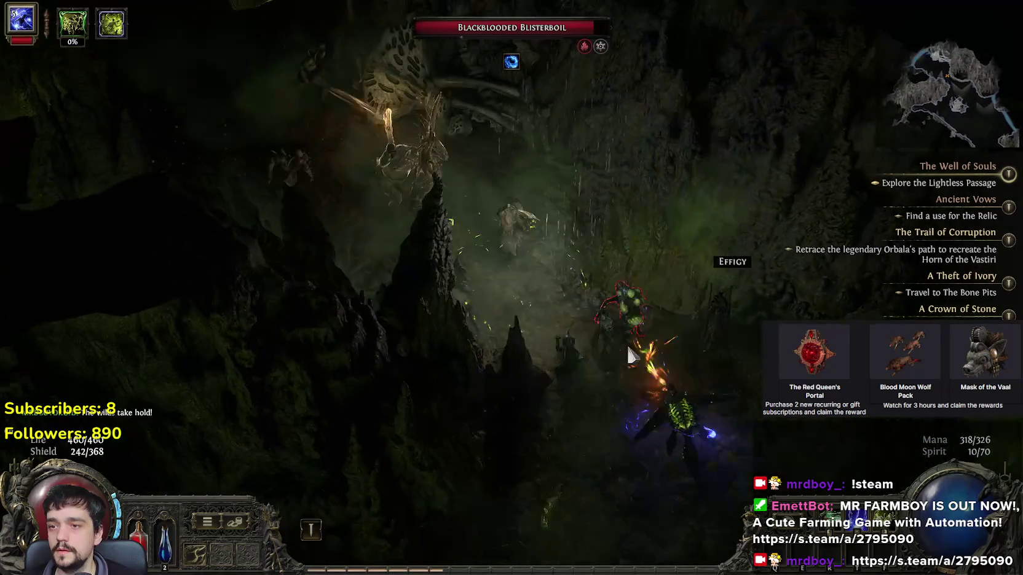
click(556, 310)
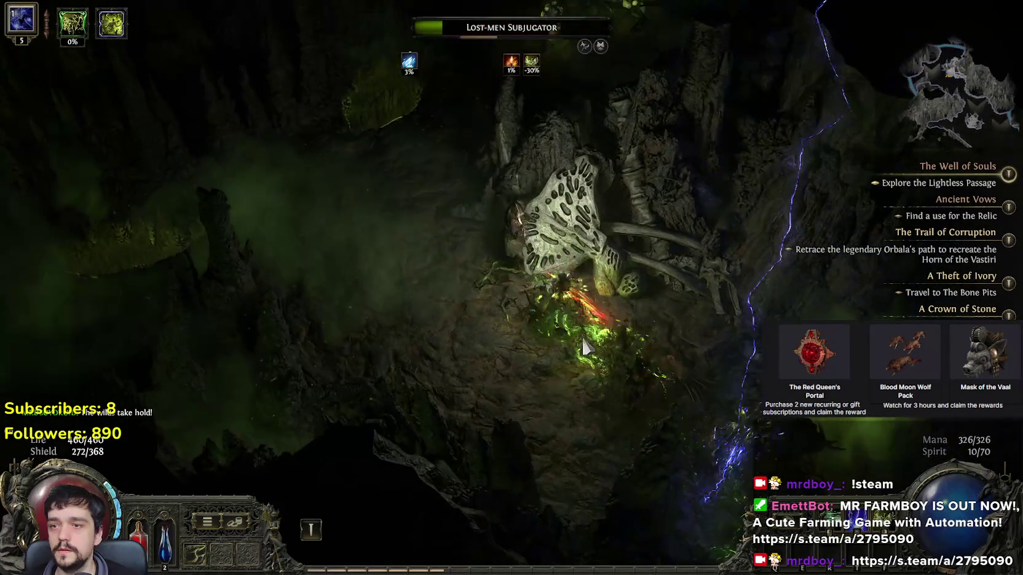
click(527, 326)
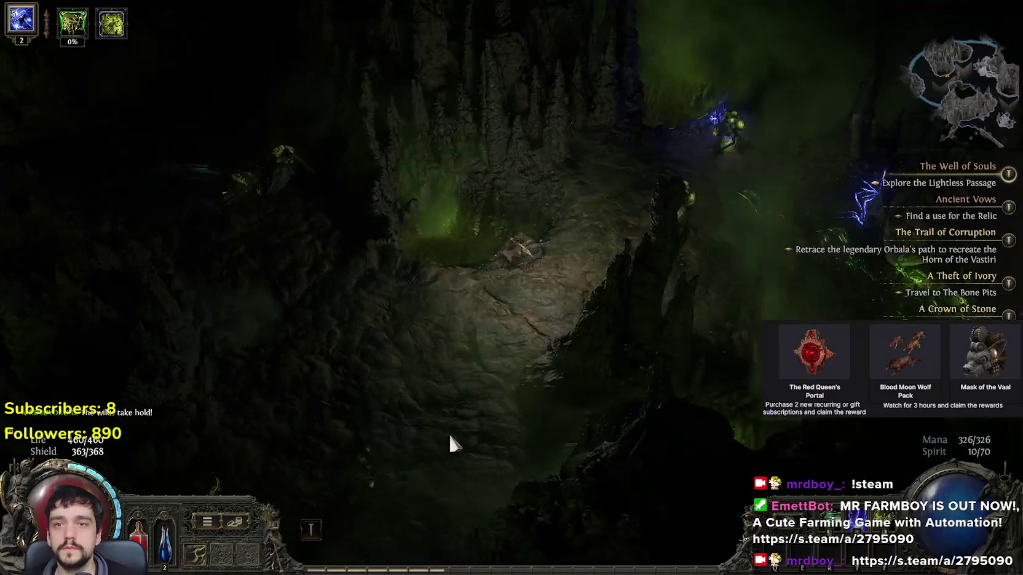
Defeat the Lightless Serpent and Vengewing, then walk into the Well of Souls entrance.
click(607, 174)
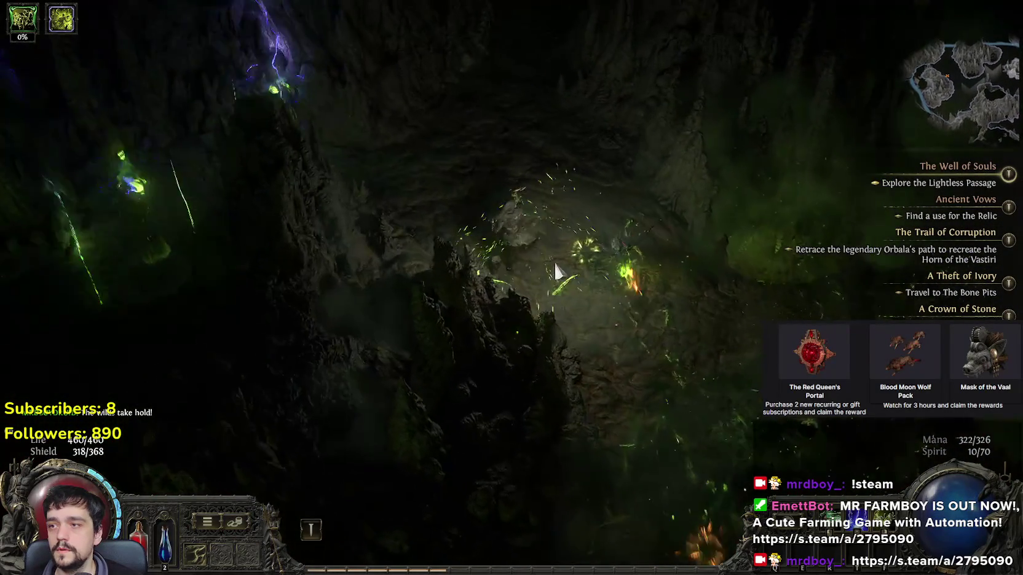
click(312, 253)
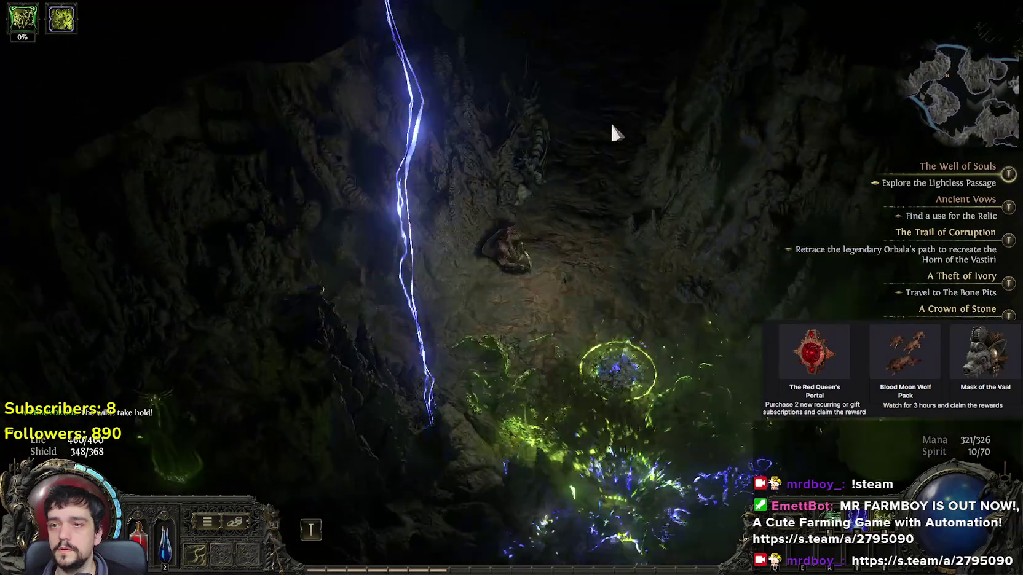
click(612, 126)
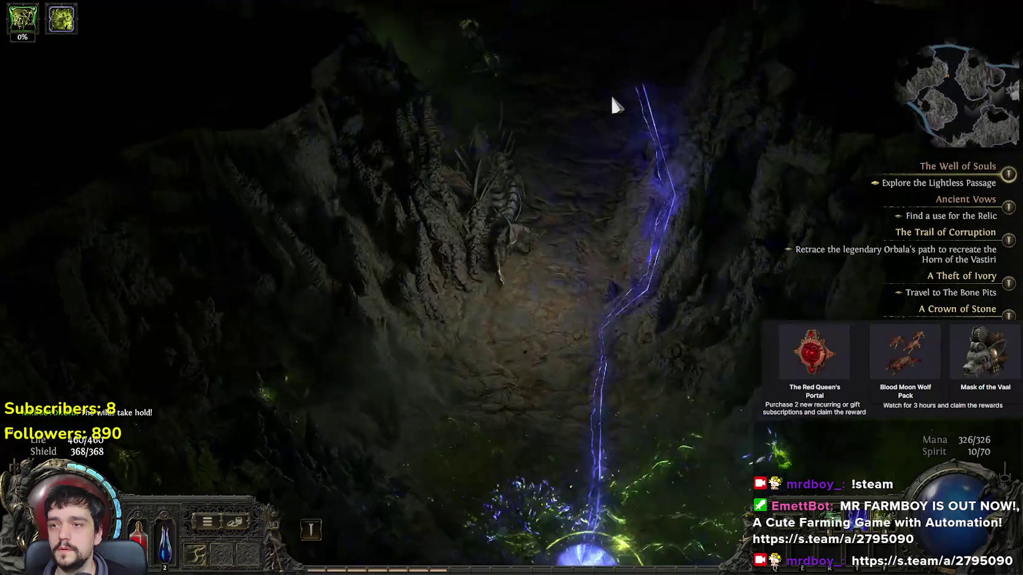
click(536, 220)
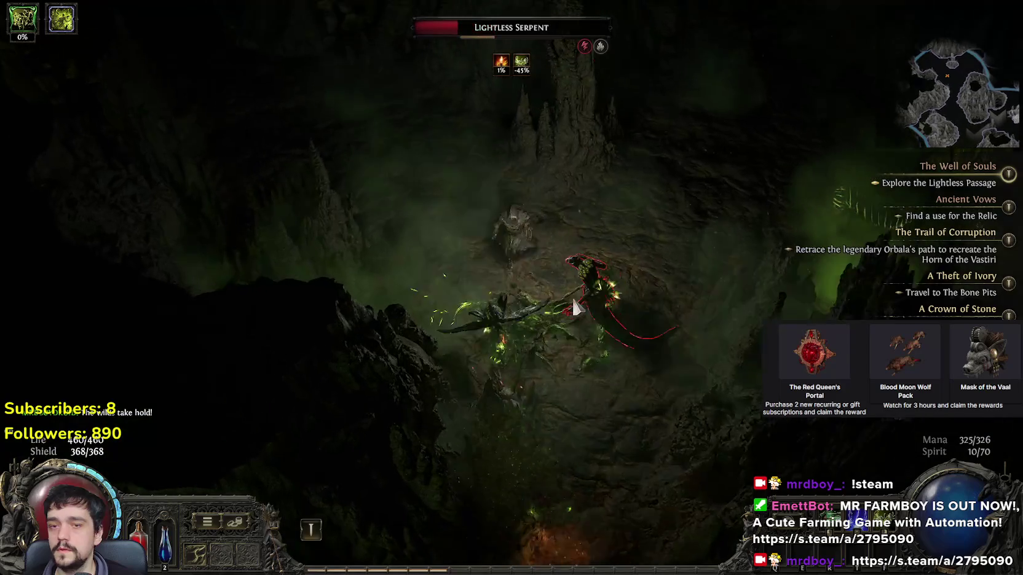
click(450, 183)
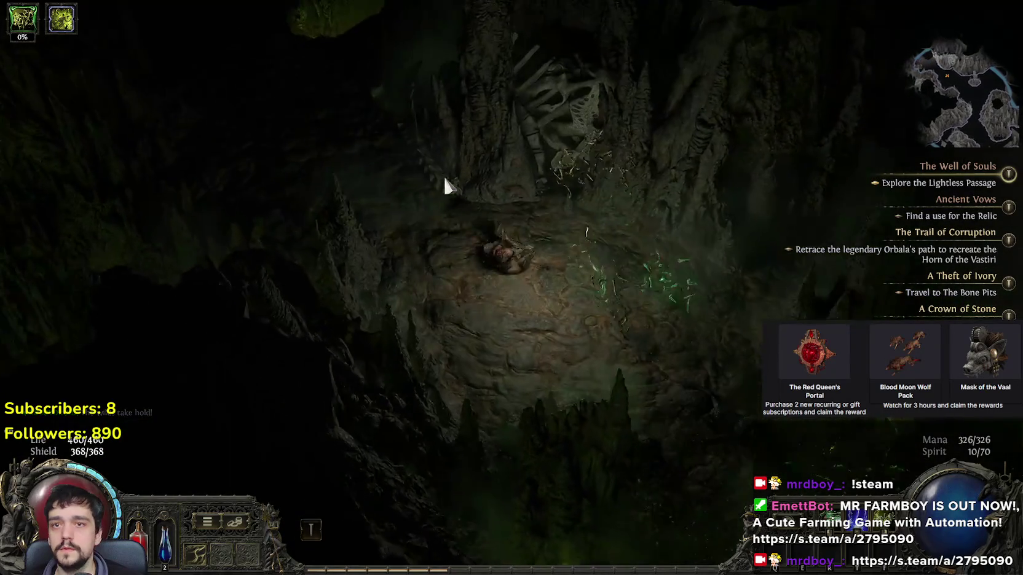
click(381, 126)
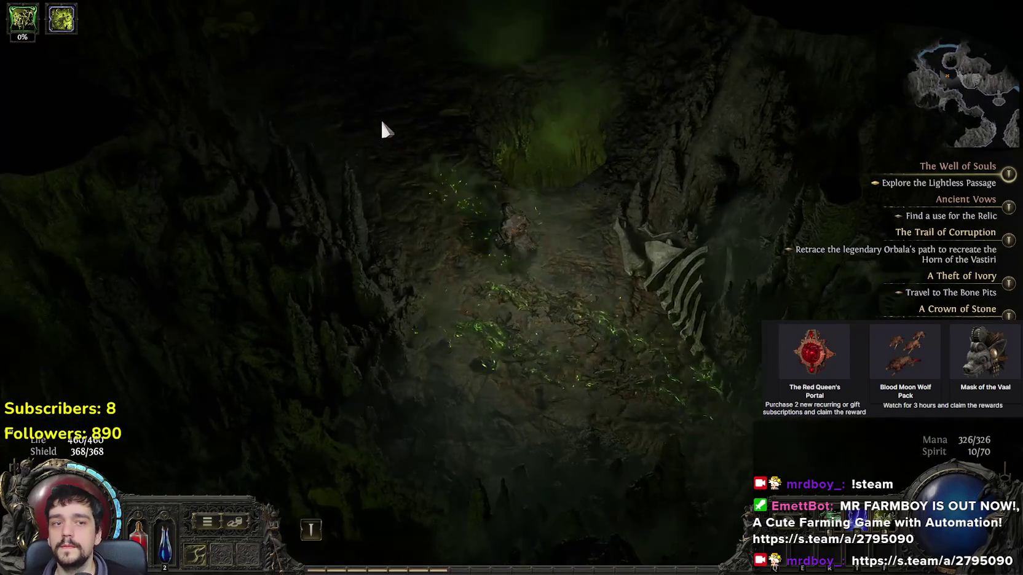
click(651, 119)
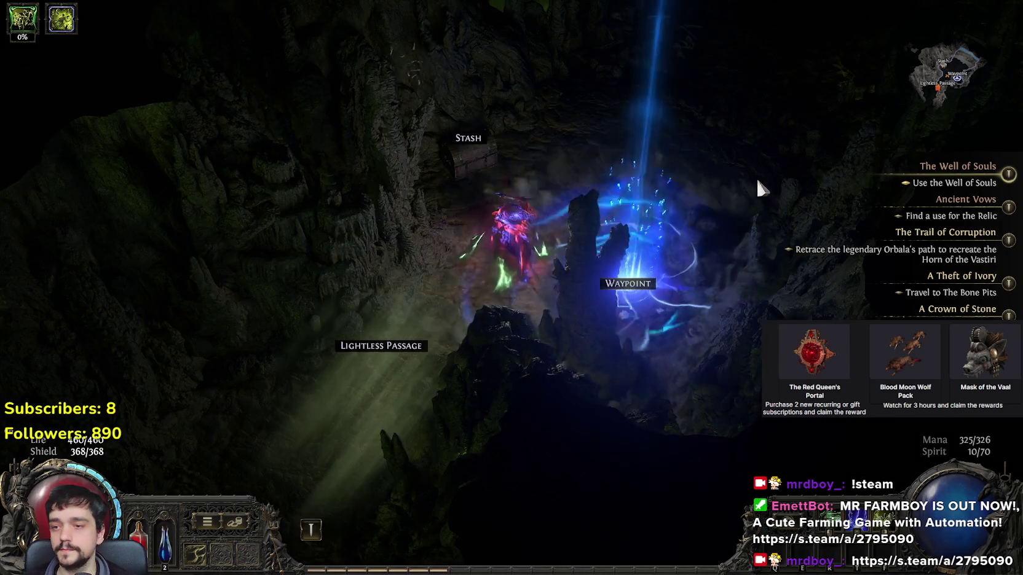
Walk deeper into the Well of Souls cave and talk to the Lurking Creature.
click(699, 167)
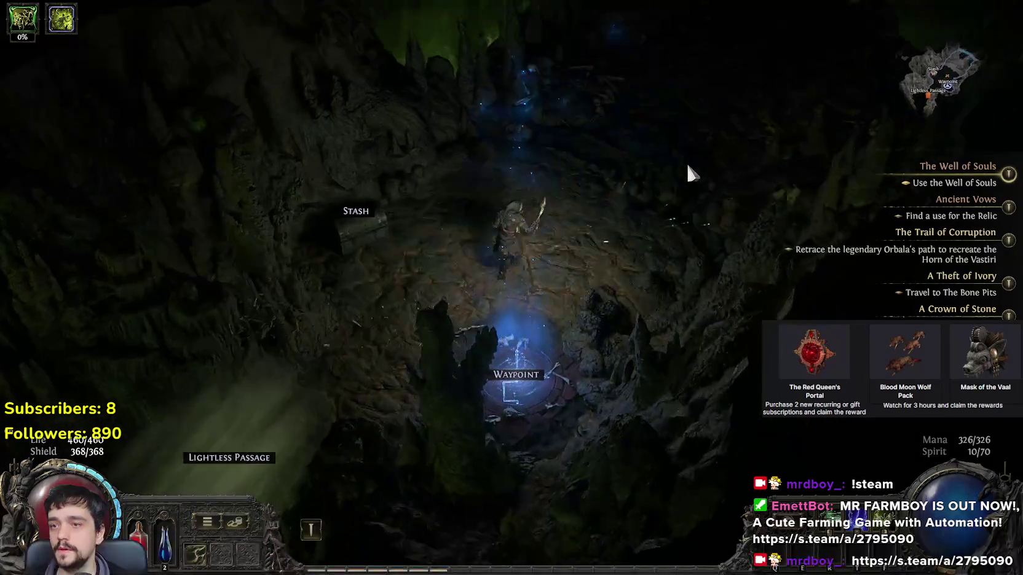
mouse_move(685, 163)
mouse_down()
mouse_move(523, 143)
mouse_move(518, 157)
mouse_up()
click(485, 190)
click(482, 301)
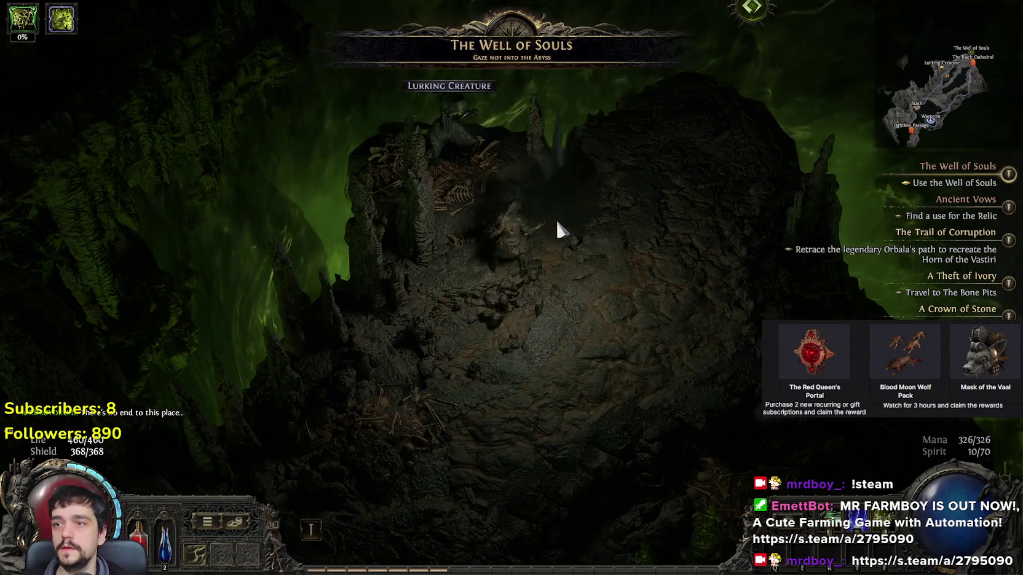
Use the Well of Souls and go through the Hooded One's dialogue.
click(555, 219)
click(573, 155)
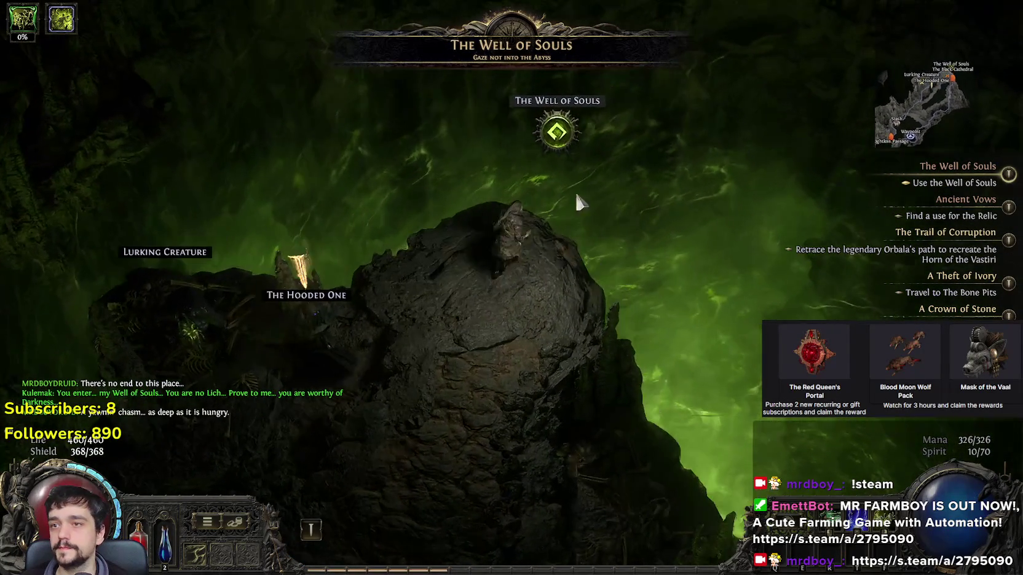
key(i)
click(252, 225)
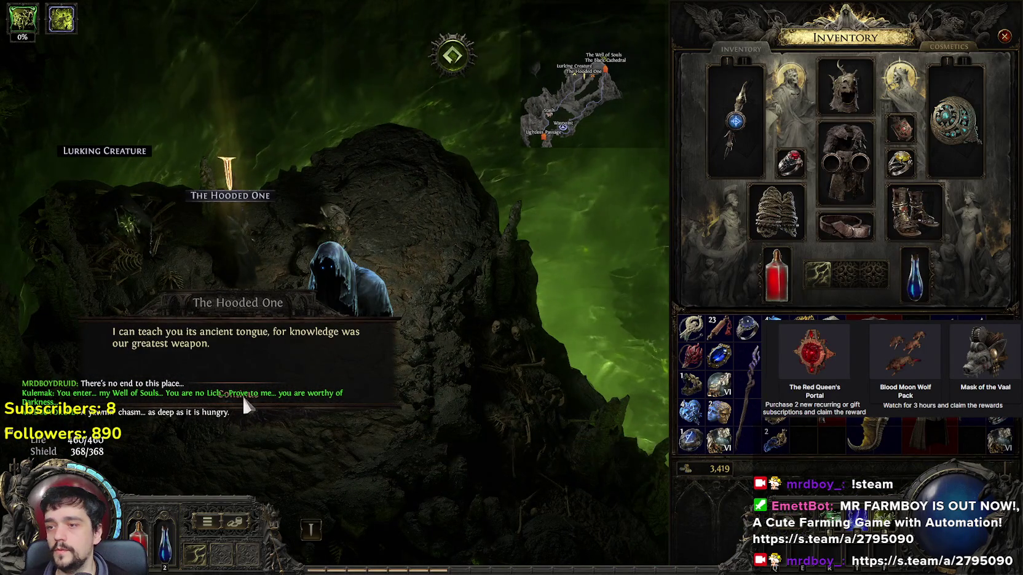
key(i)
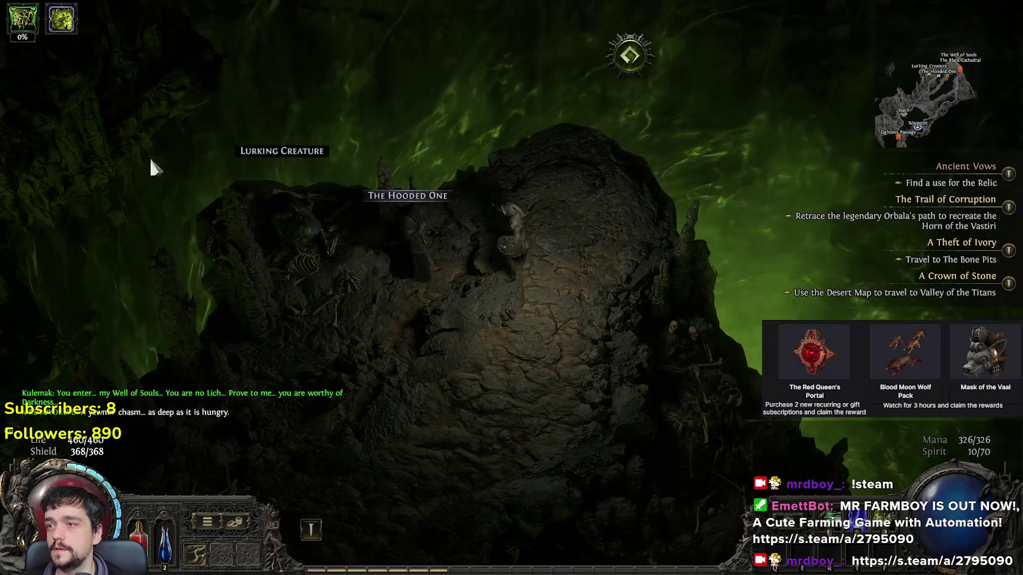
click(409, 400)
click(410, 397)
click(411, 397)
click(409, 394)
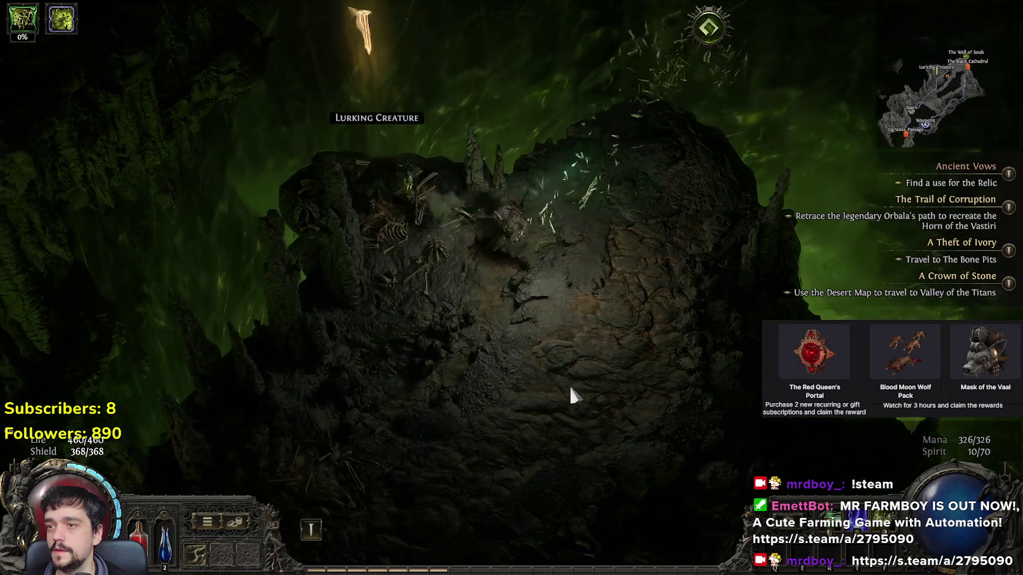
Talk to the Lurking Creature again, then walk toward the Well of Souls waypoint.
click(405, 164)
click(417, 341)
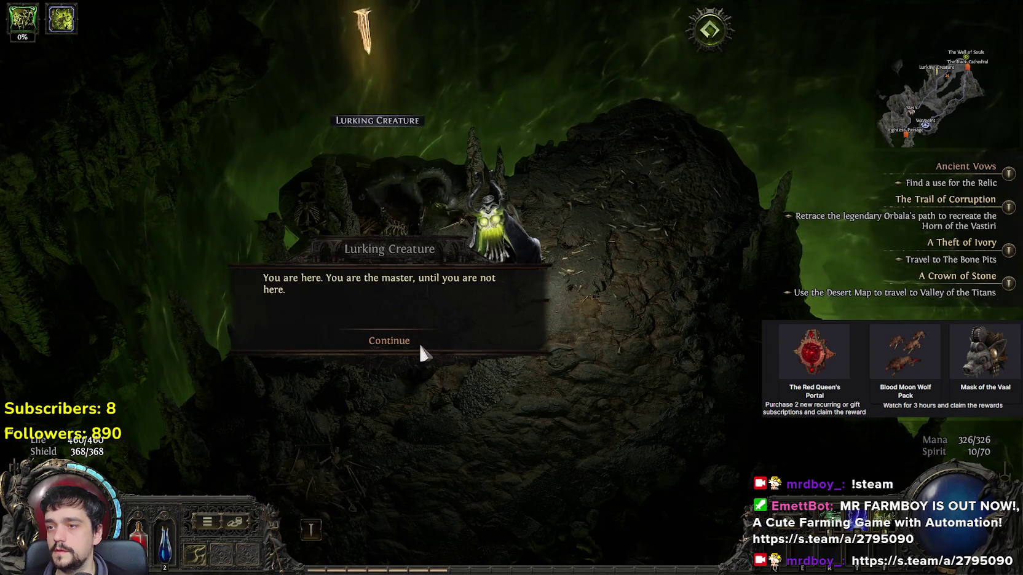
click(419, 342)
mouse_move(421, 346)
mouse_down()
mouse_move(406, 196)
mouse_move(522, 160)
mouse_move(578, 190)
mouse_move(593, 117)
mouse_up()
key(i)
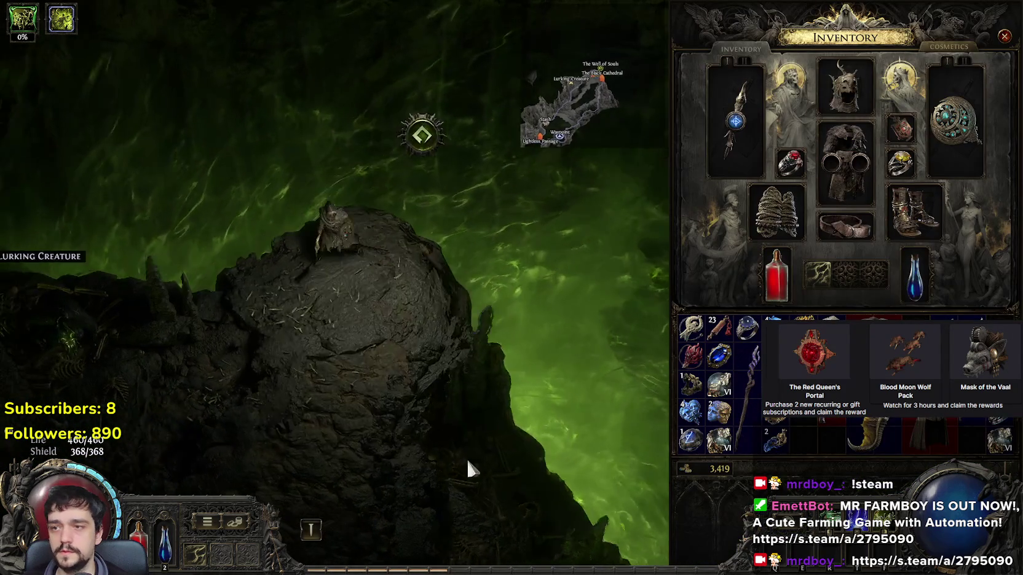
key(i)
Exit Path of Exile from the in-game Escape menu.
mouse_move(266, 408)
mouse_down()
mouse_move(387, 399)
mouse_move(454, 371)
mouse_up()
key(Escape)
click(525, 283)
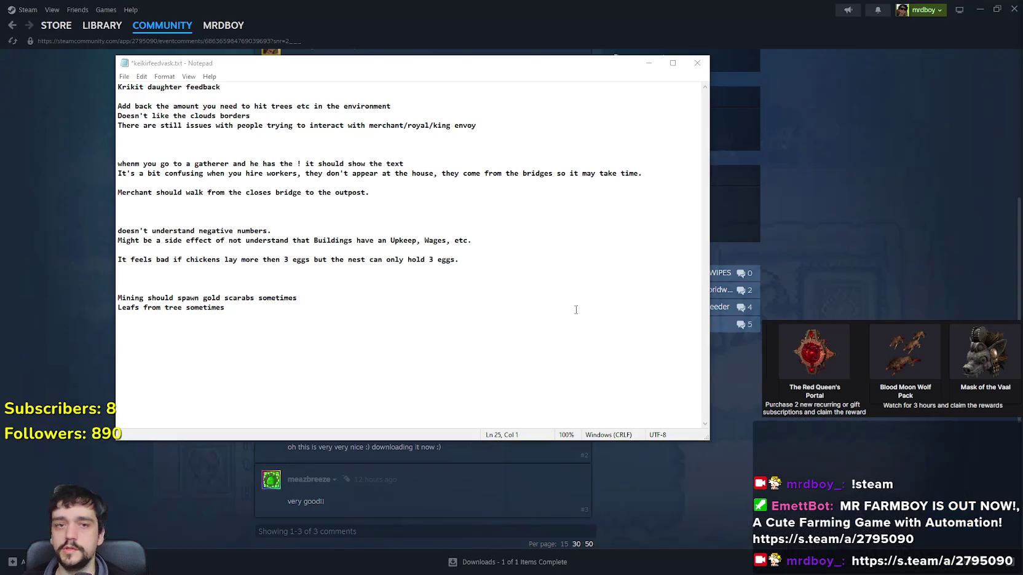
Browse the MR FARMBOY Community Hub overview and discussion topics in Steam.
click(594, 71)
key(alt+Tab)
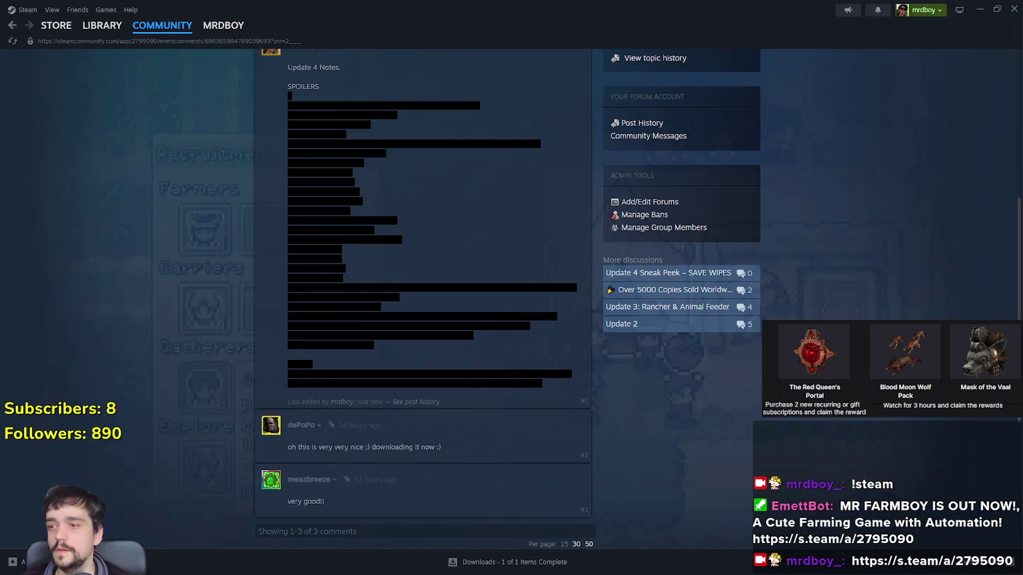
scroll(424, 276, up, 3)
scroll(559, 175, up, 3)
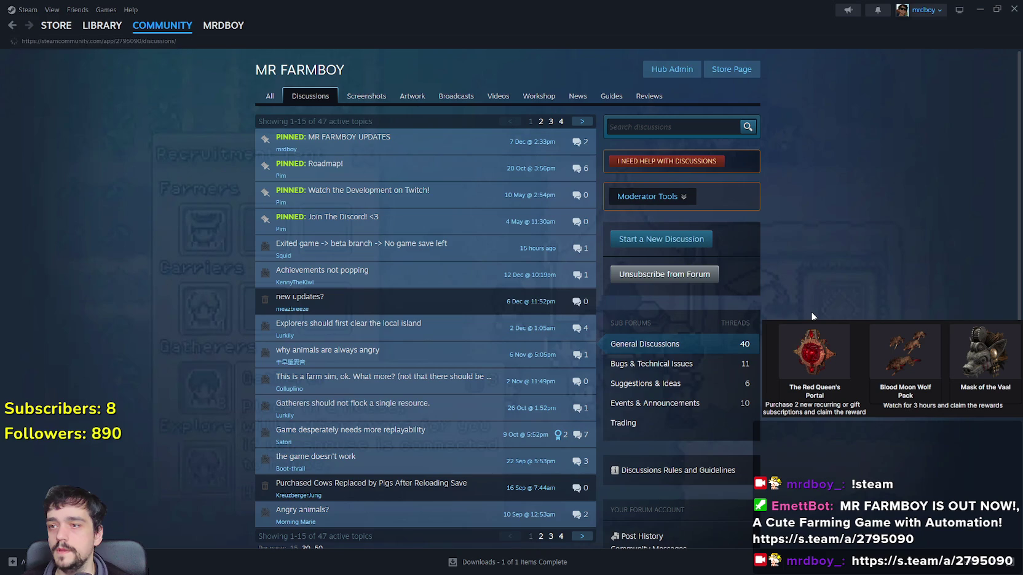
click(269, 97)
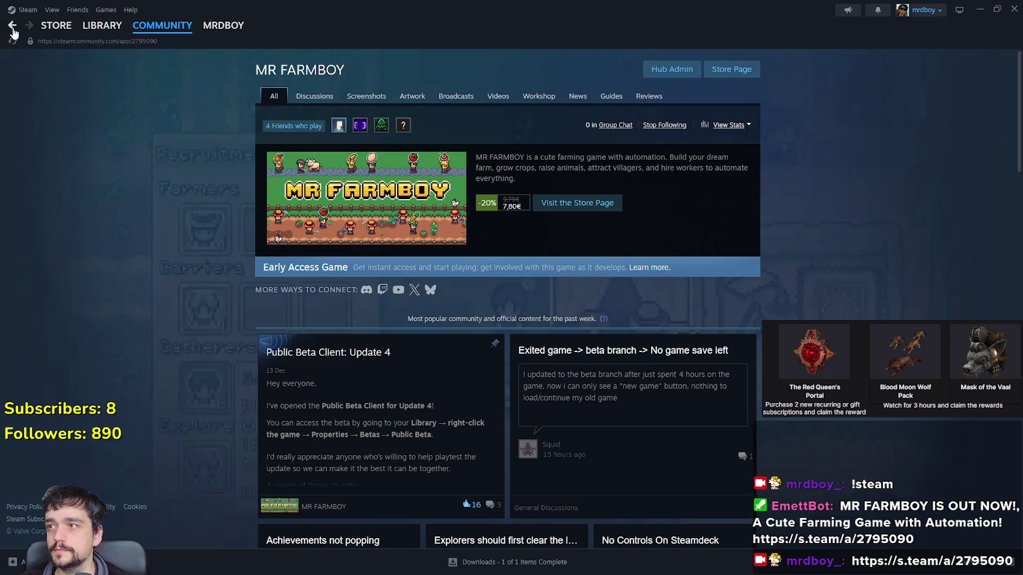
click(12, 25)
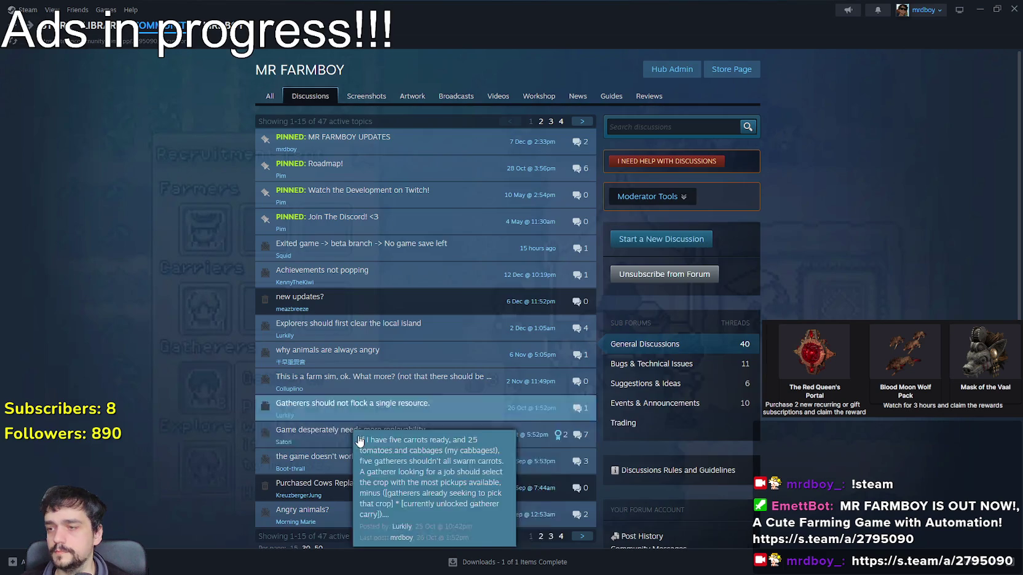
scroll(249, 447, down, 3)
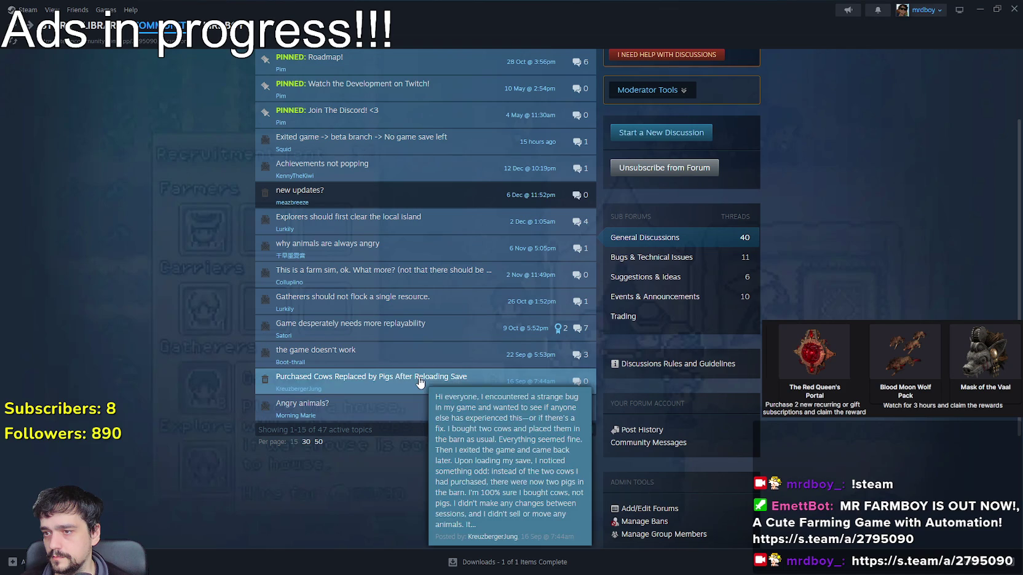
mouse_move(426, 373)
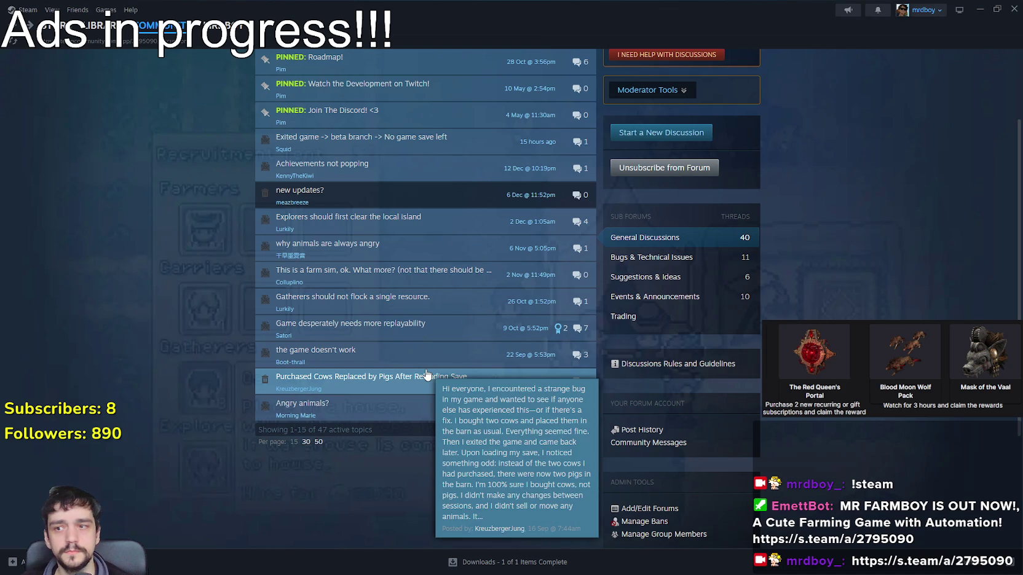
scroll(344, 387, up, 5)
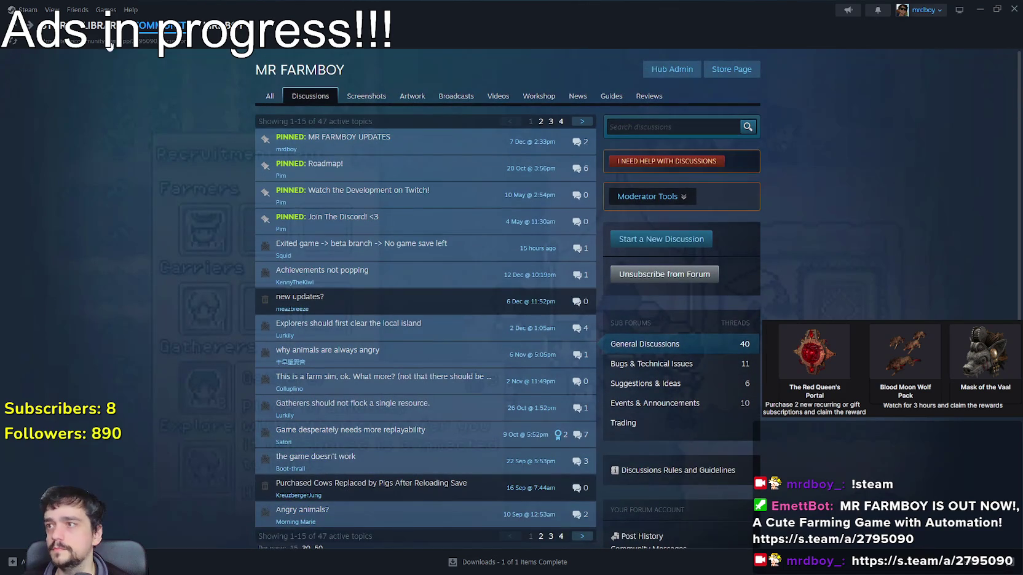
Scroll the MR FARMBOY store page, then minimize Steam and open the Godot_v4.5 folder.
click(104, 38)
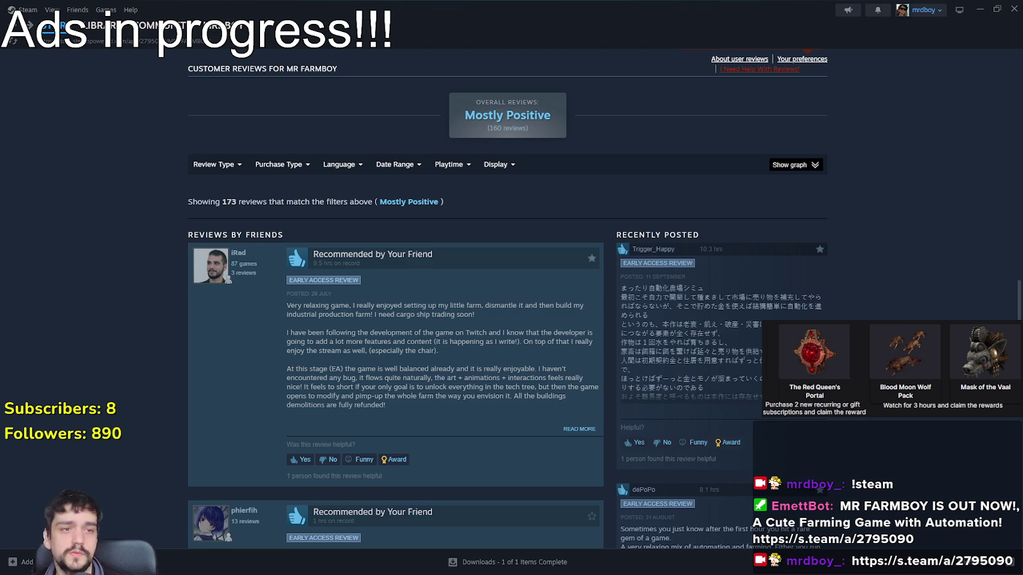
scroll(657, 344, up, 10)
scroll(661, 333, up, 15)
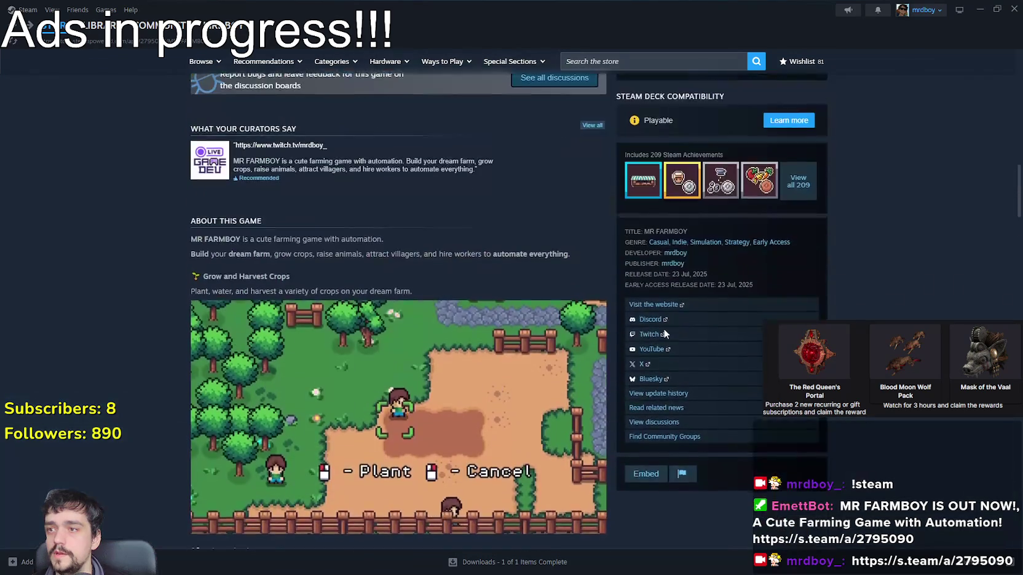
scroll(668, 323, up, 4)
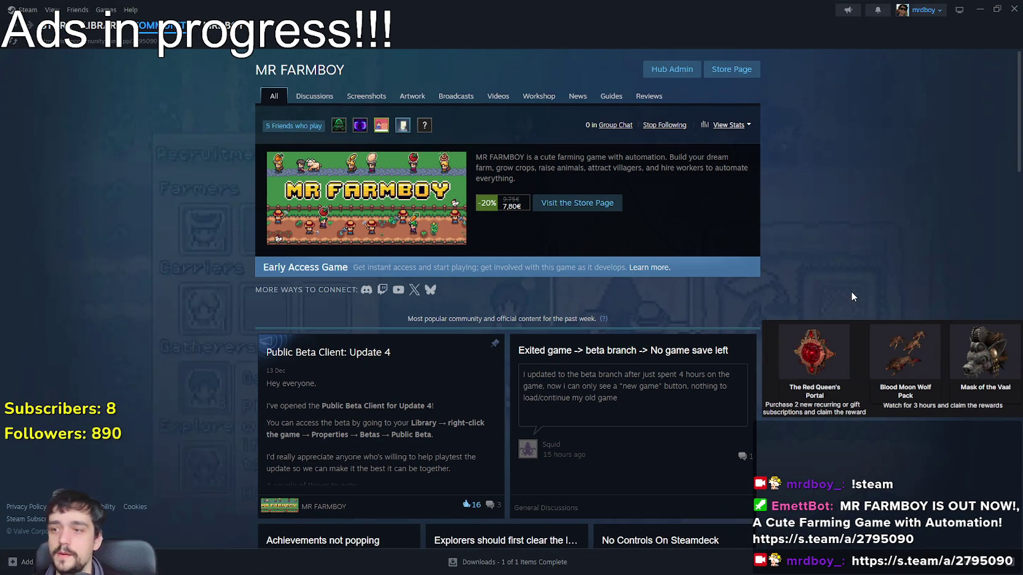
scroll(852, 297, down, 5)
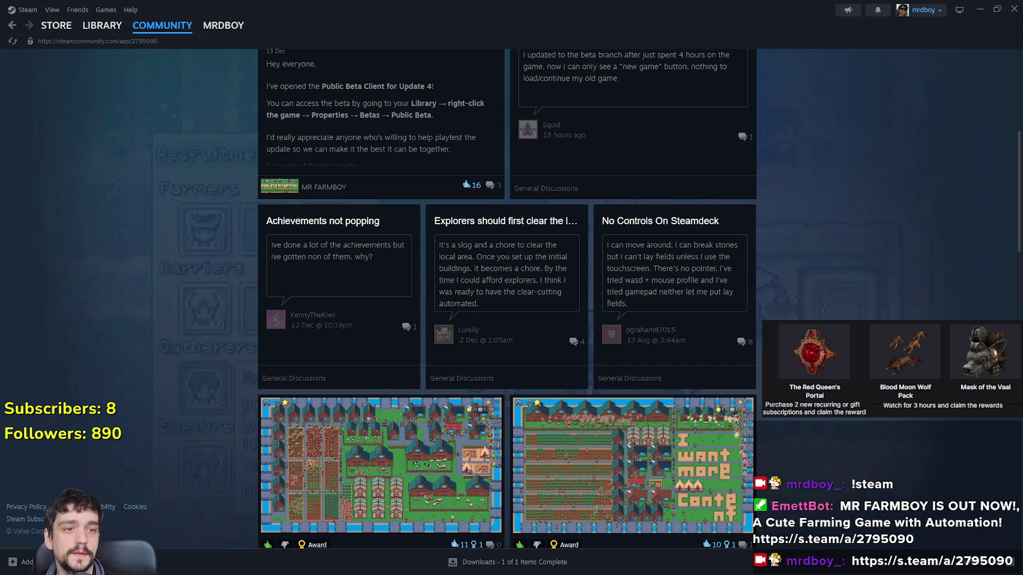
click(980, 9)
double_click(910, 175)
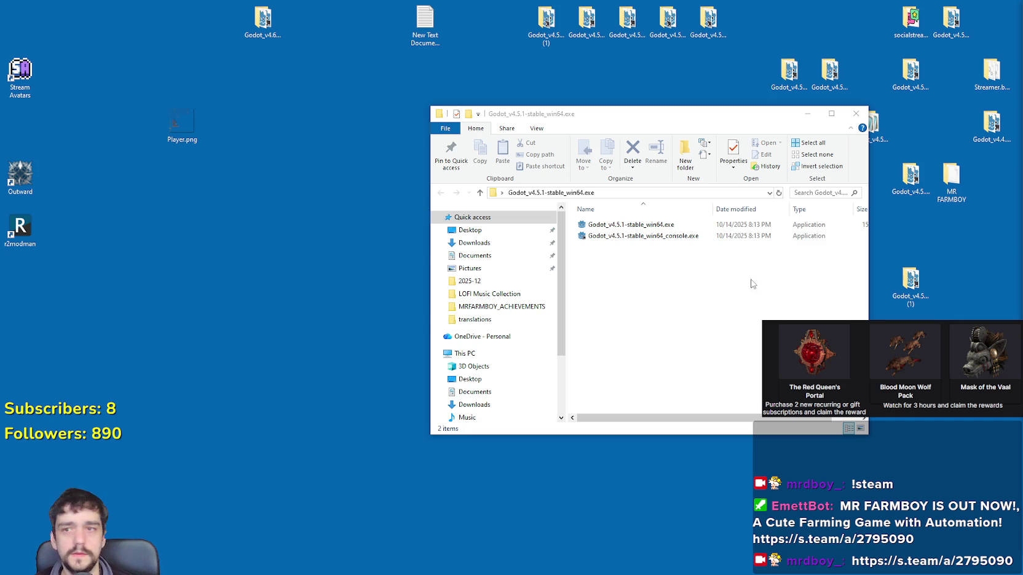
Launch Godot_v4.5.1-stable_win64.exe from its Explorer folder.
double_click(645, 225)
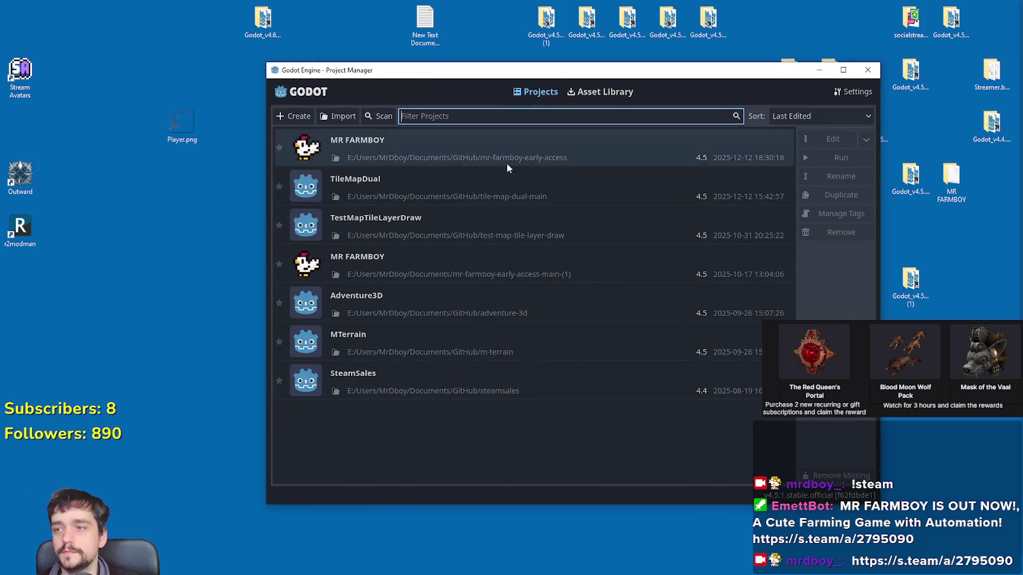
Open the MR FARMBOY project and switch to the keikirfeedvask.txt feedback notes.
double_click(525, 143)
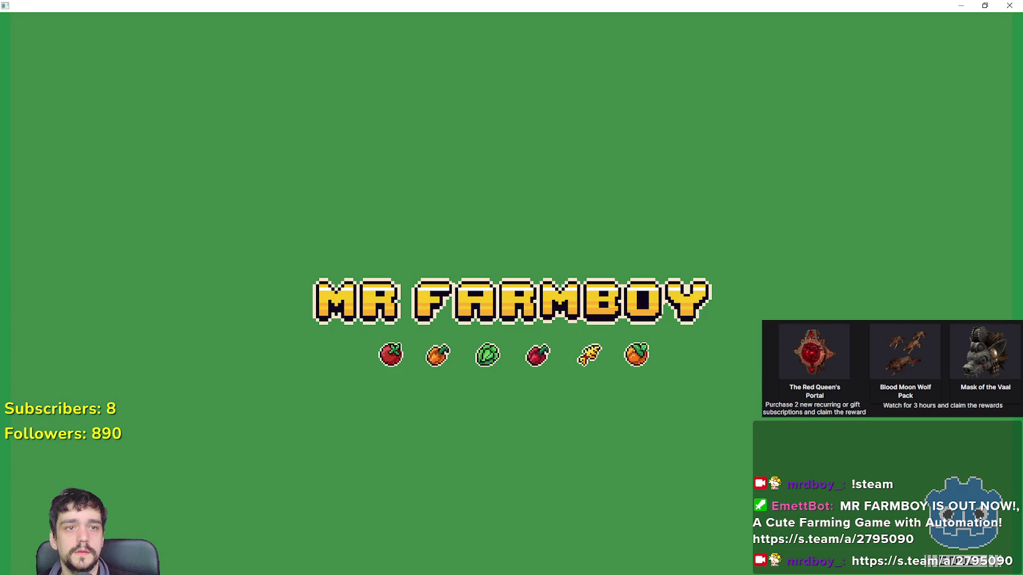
key(alt+Tab)
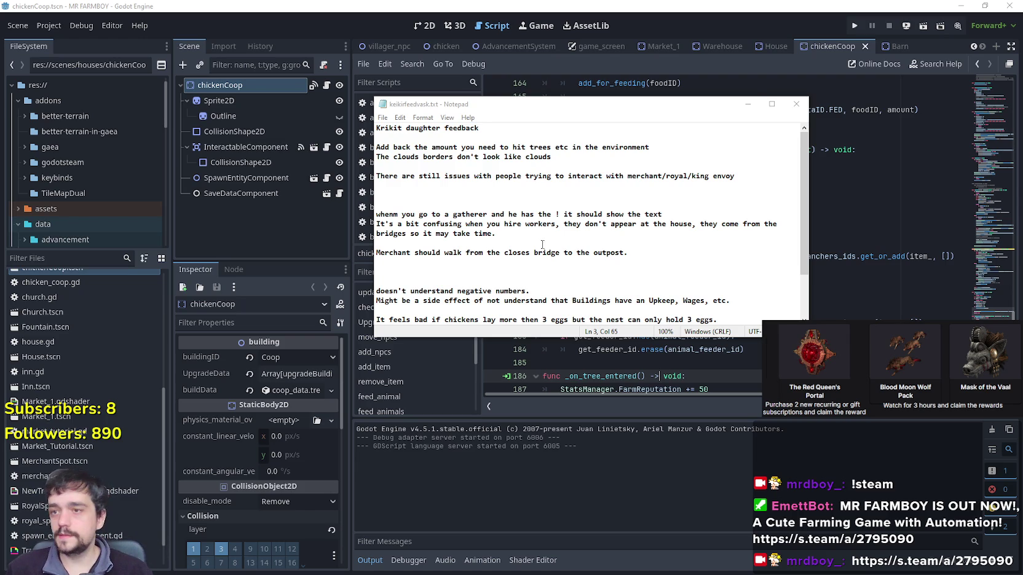
Scroll through the feedback notes, return to the script editor and run MR FARMBOY.
scroll(542, 243, down, 2)
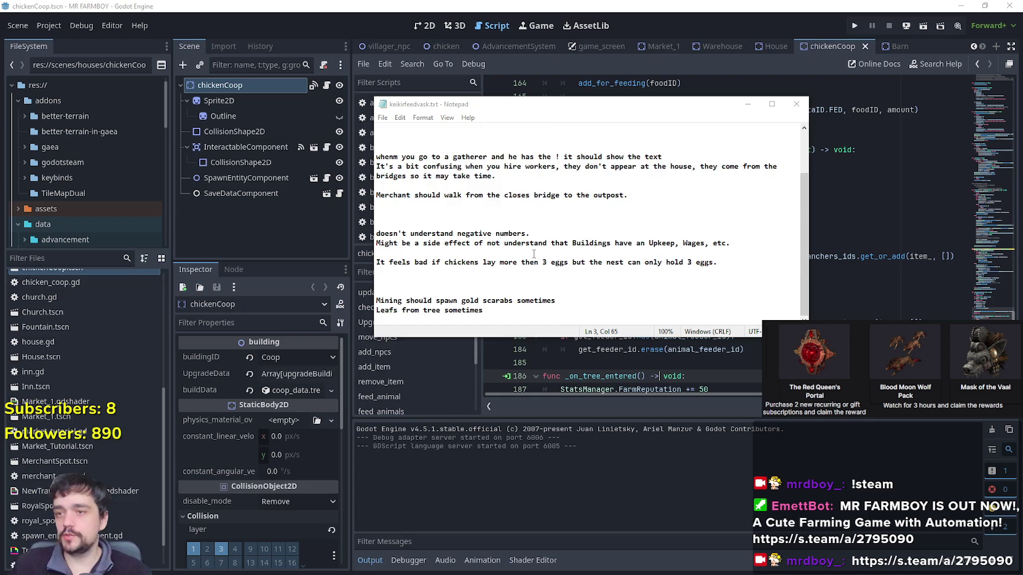
scroll(533, 253, up, 2)
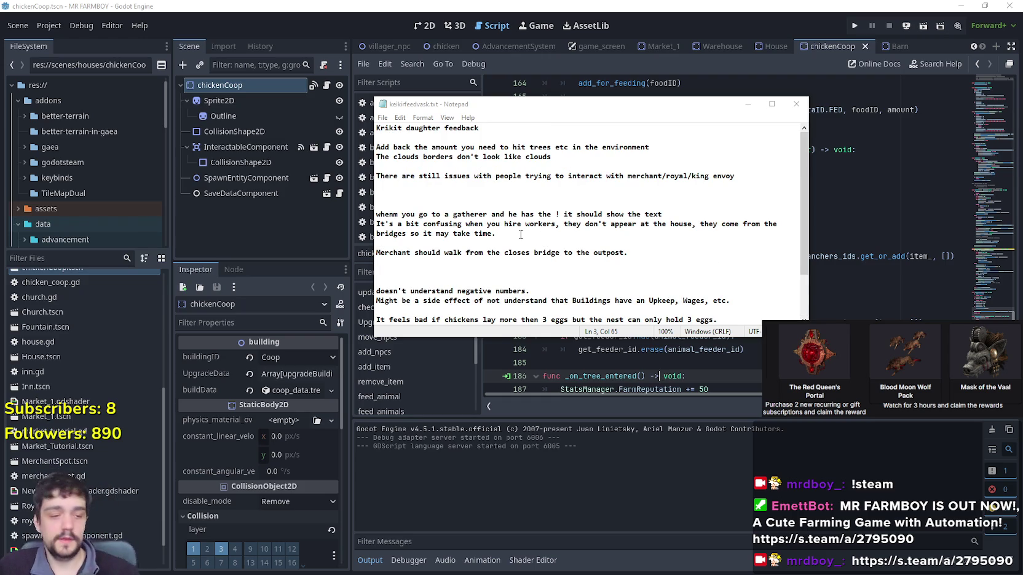
click(621, 5)
click(624, 225)
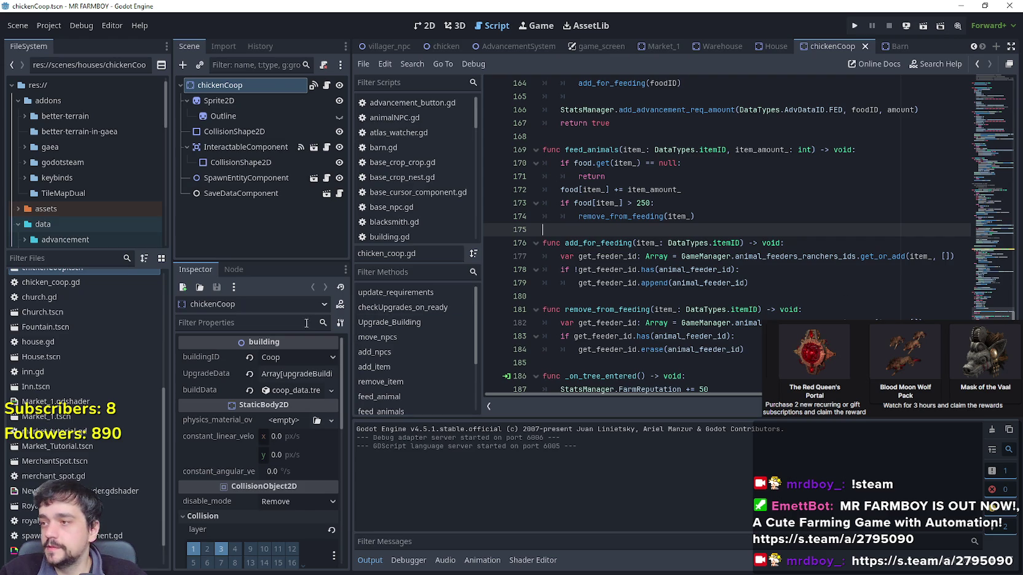
click(856, 25)
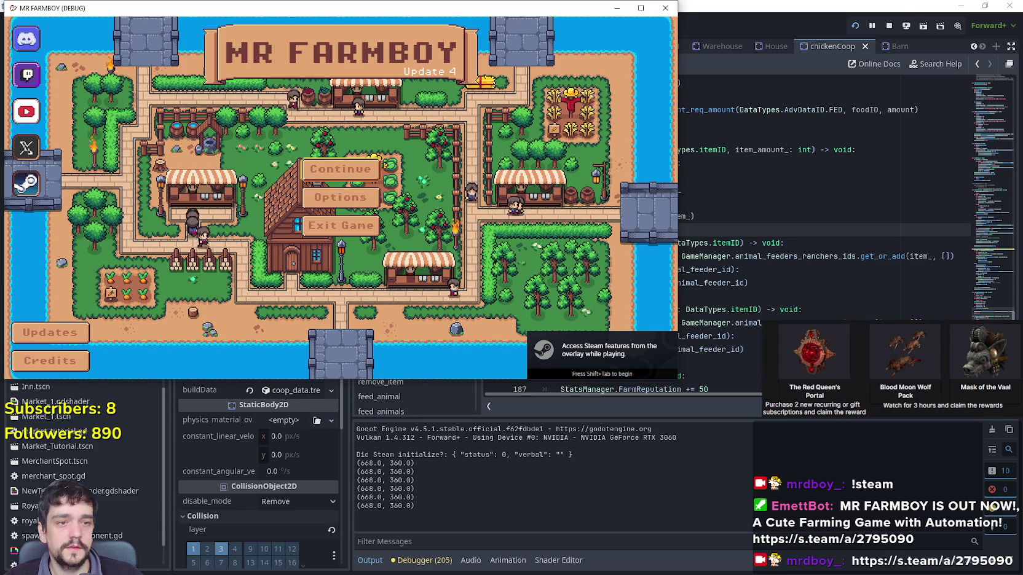
Open and close the Continue save selection twice in the running game.
click(308, 178)
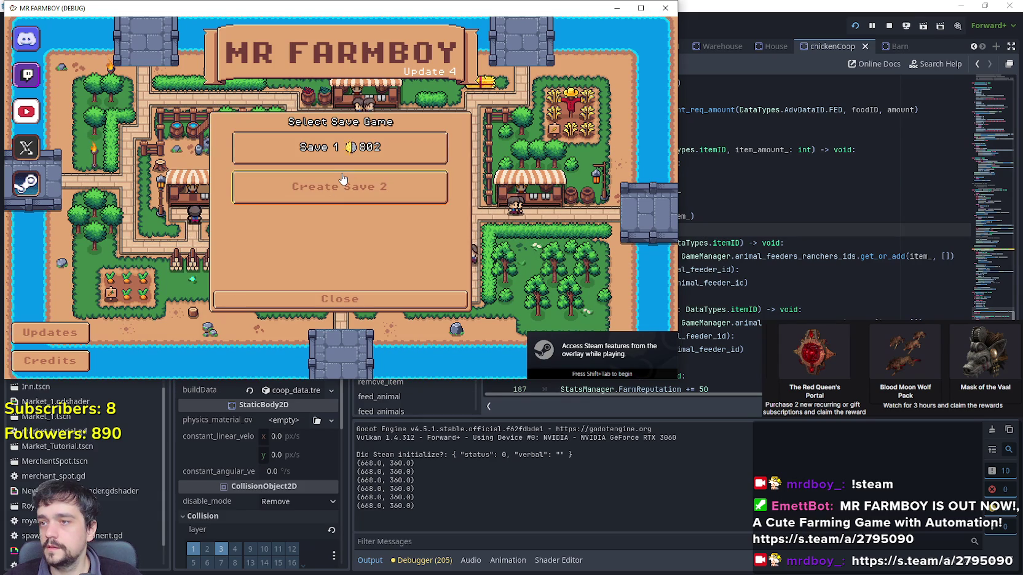
click(380, 300)
drag(455, 13, 630, 29)
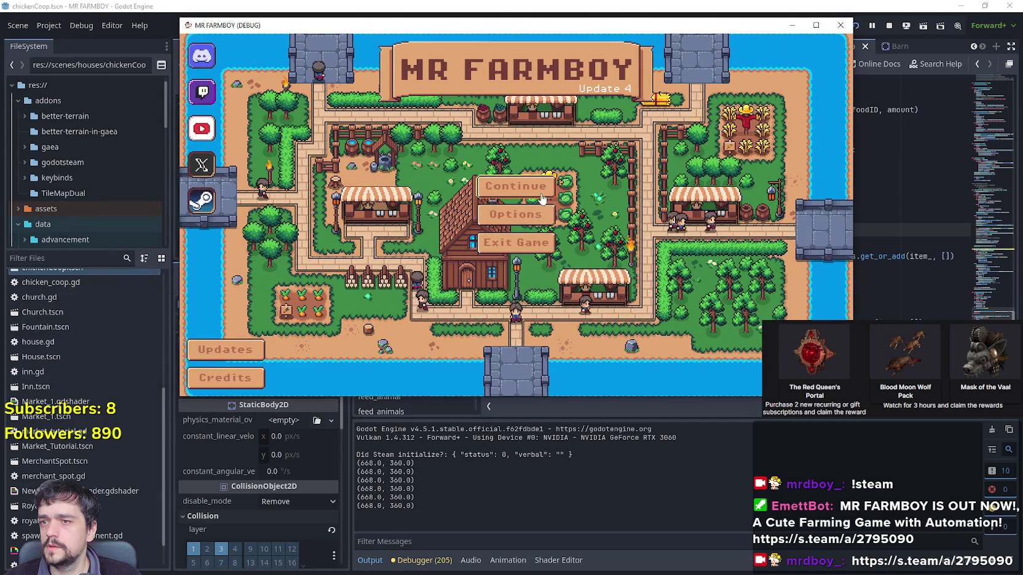
click(543, 198)
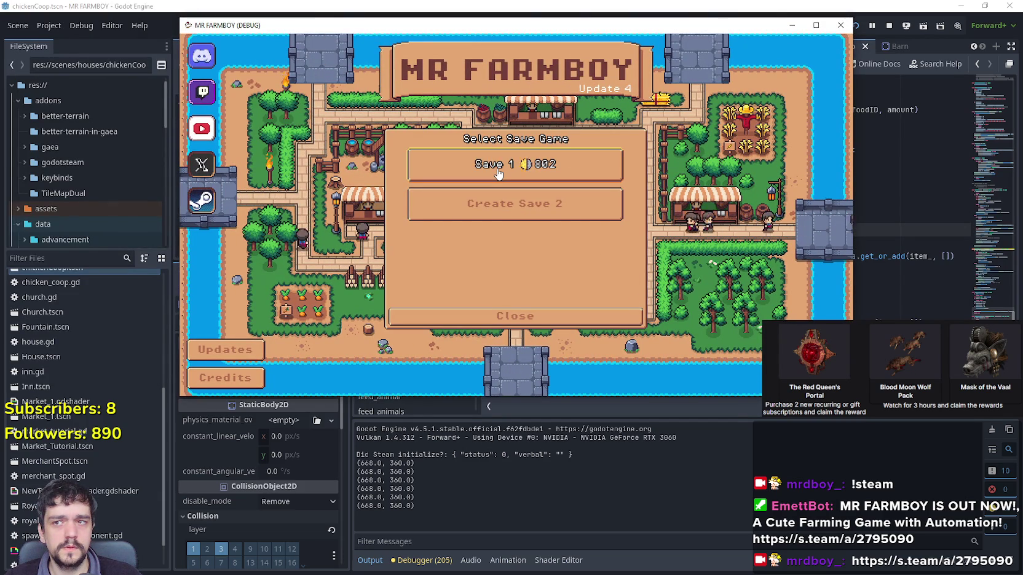
click(572, 319)
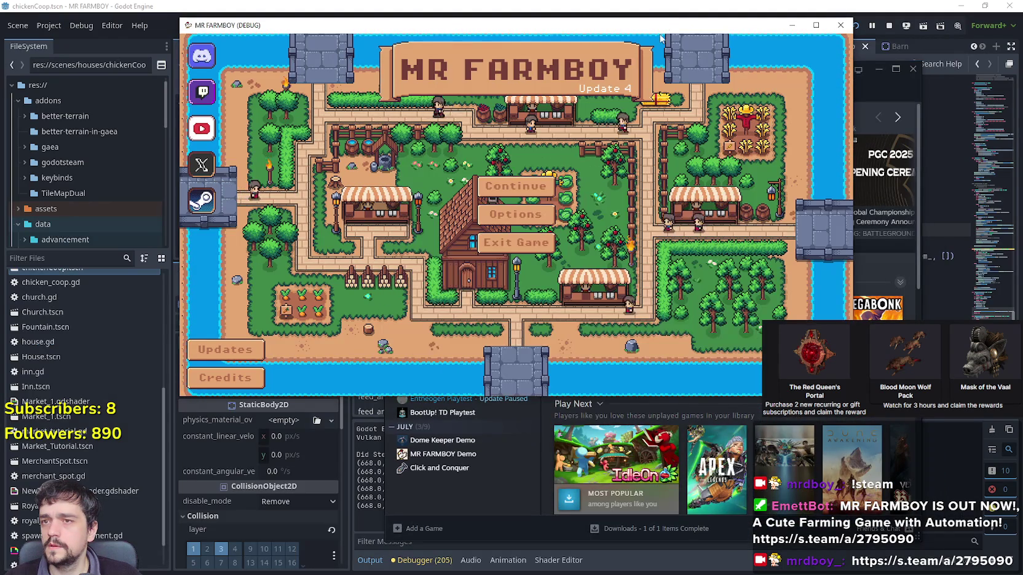
Exit the running game and open Godot's Project menu.
click(652, 58)
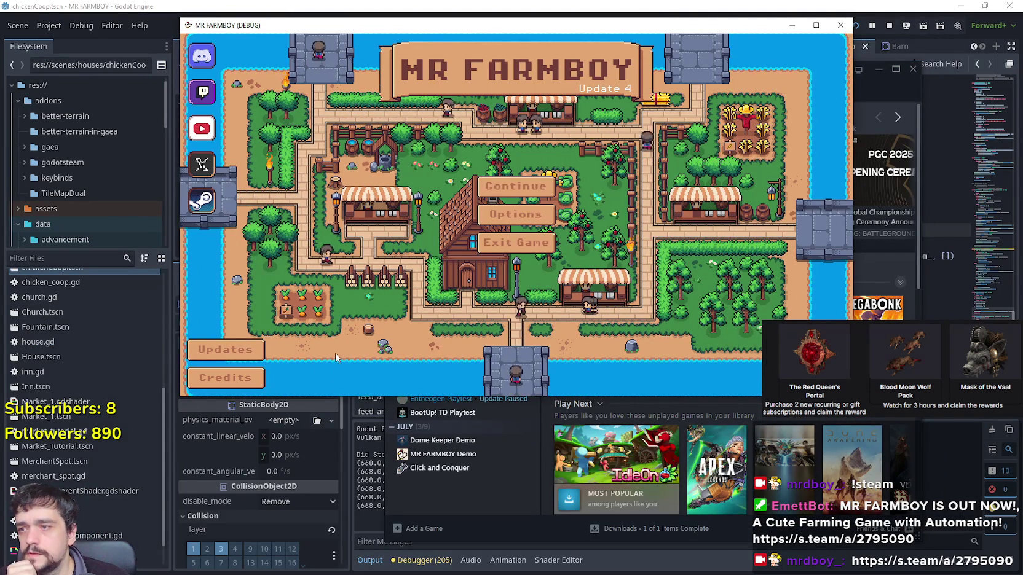
click(532, 255)
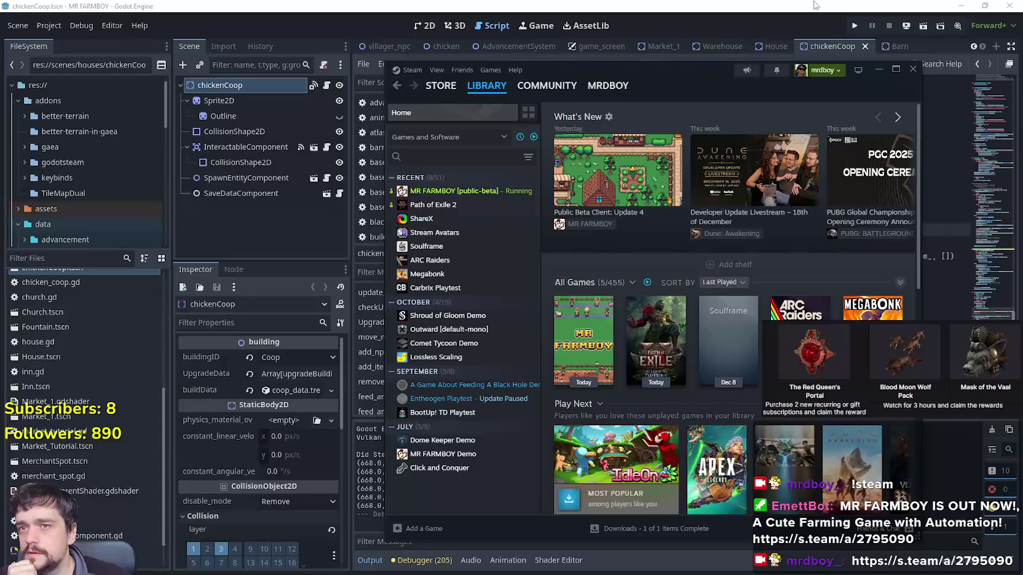
click(49, 26)
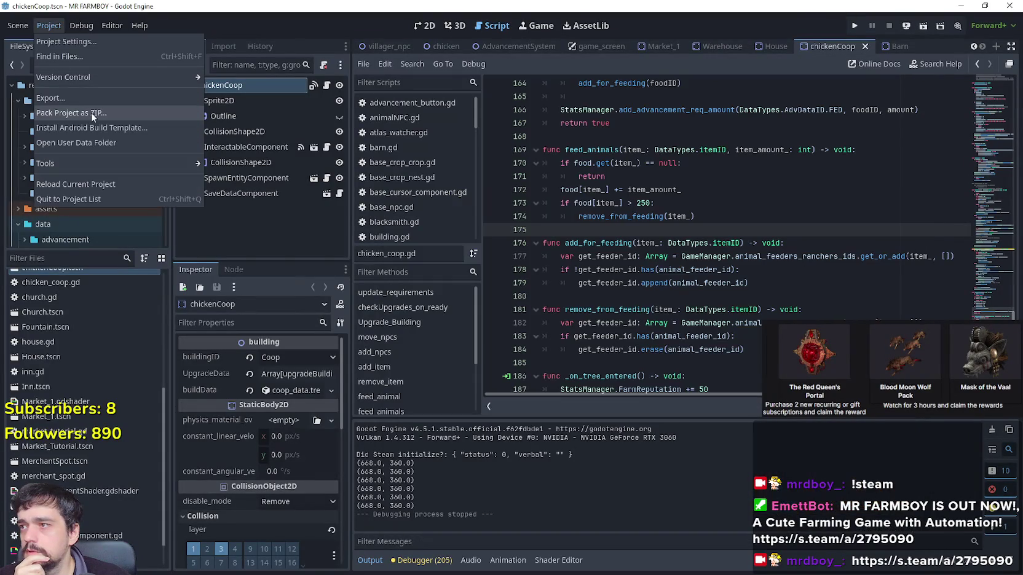
Open the project's user data folder and go into game_data.
click(100, 142)
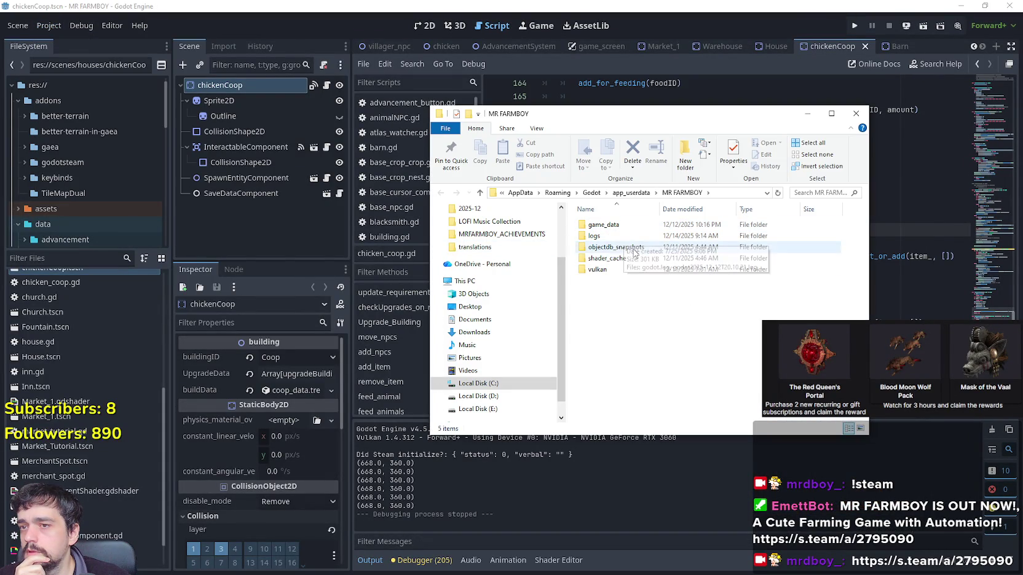
double_click(599, 224)
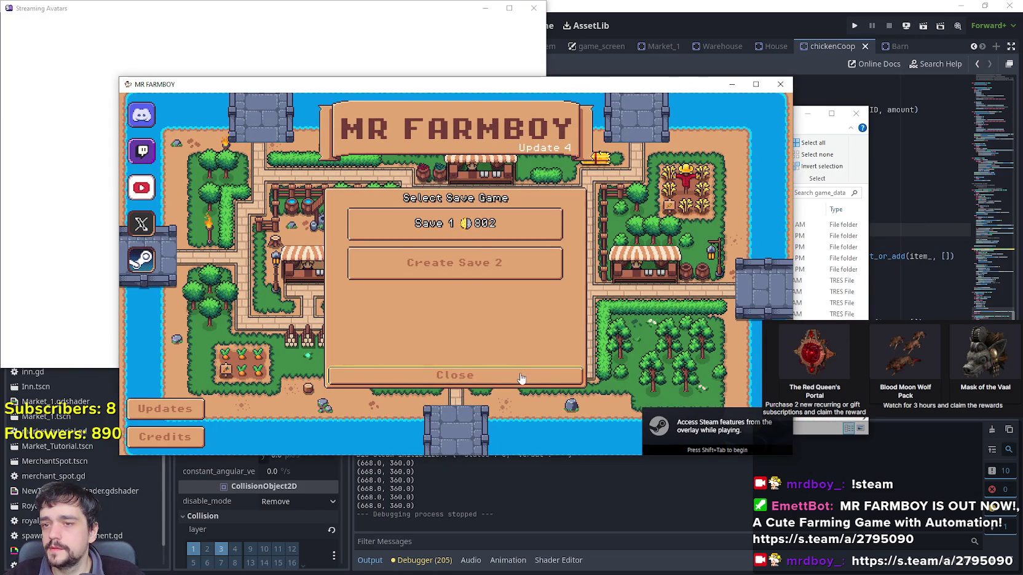
Quit the game and copy both .tres save files from save_2 - Copy.
click(521, 375)
click(456, 301)
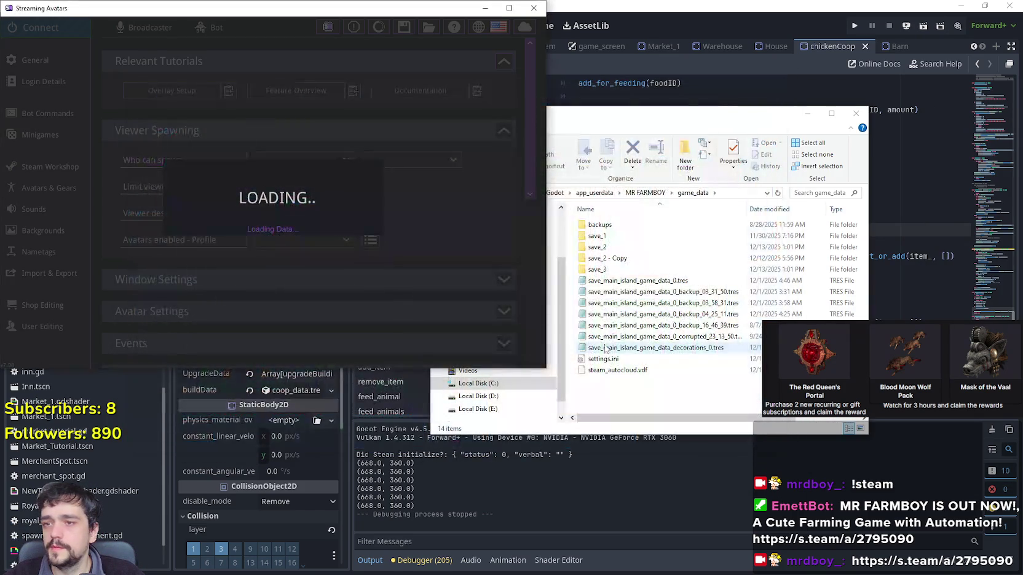
double_click(626, 258)
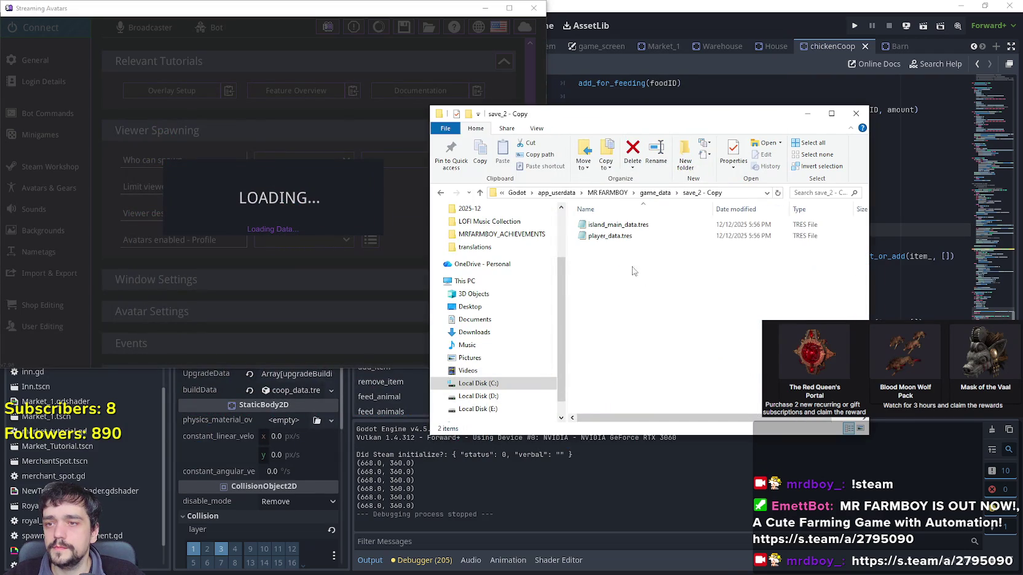
drag(768, 308, 642, 237)
right_click(641, 237)
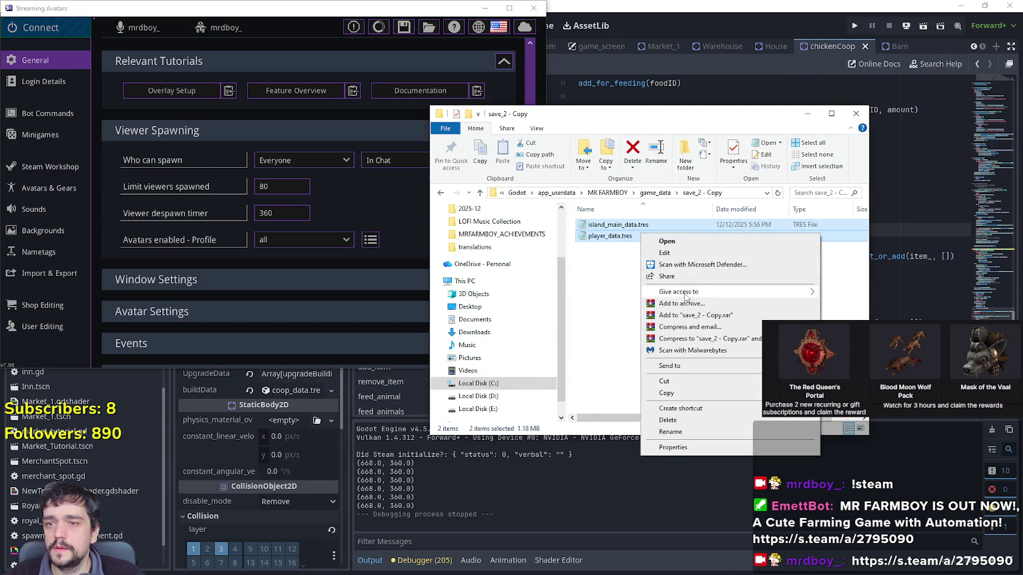
click(666, 394)
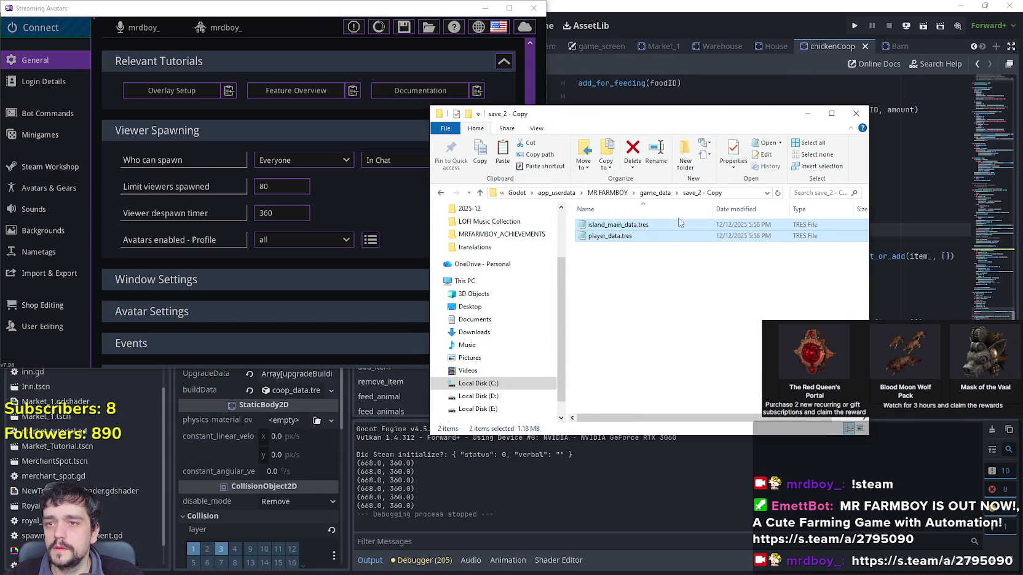
Paste the two save files into the empty save_2 folder and return to Godot.
click(655, 192)
double_click(614, 247)
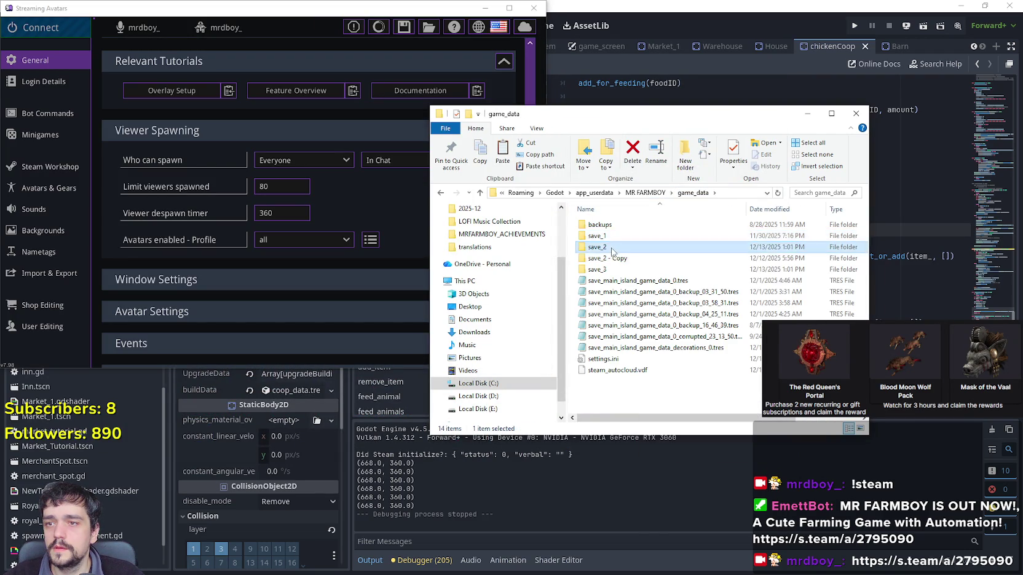
right_click(628, 275)
click(654, 350)
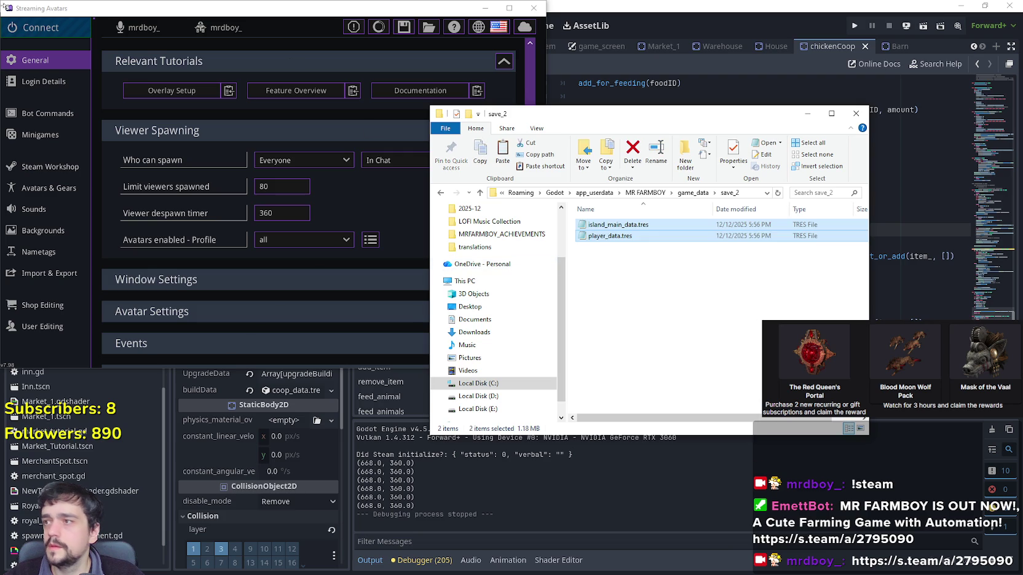
click(489, 18)
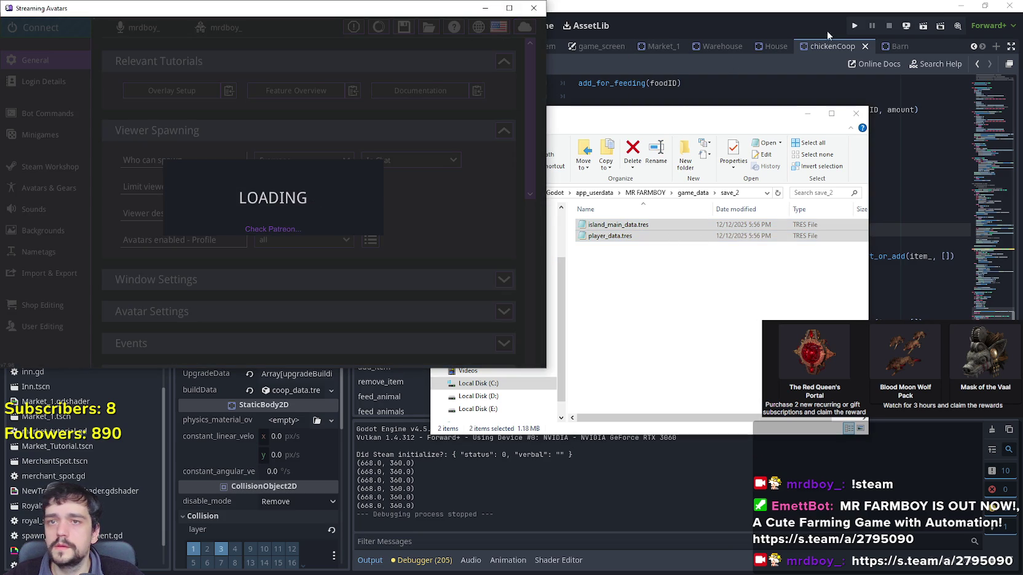
click(854, 28)
Run MR FARMBOY again and load Save 2 from the Continue save selection.
click(854, 29)
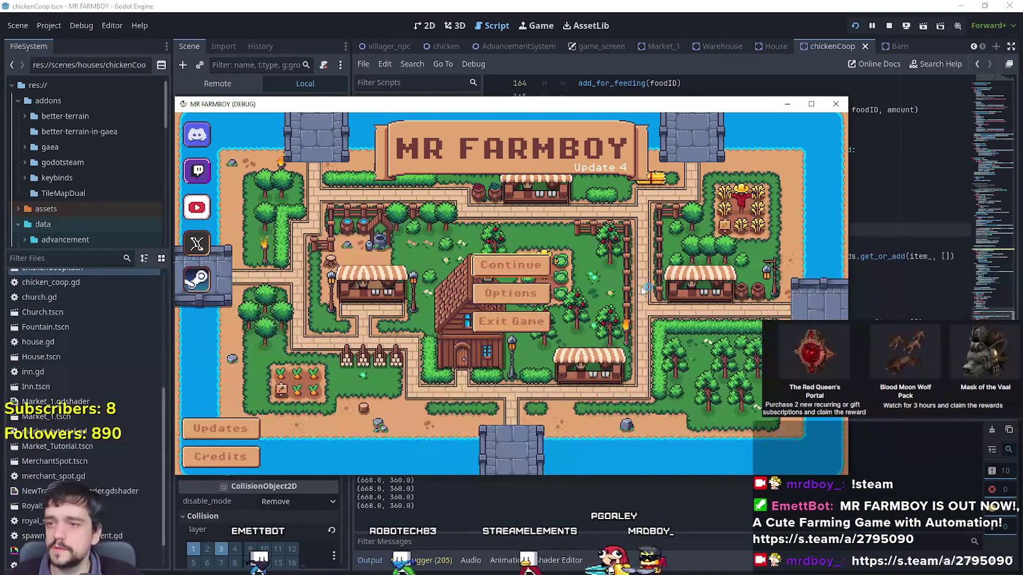
click(491, 266)
click(471, 291)
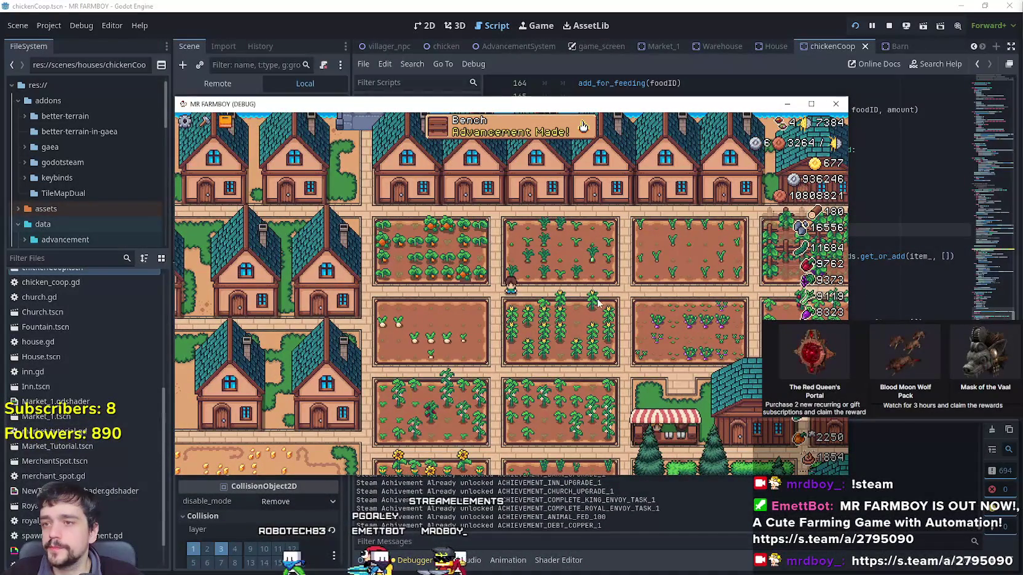
click(809, 105)
Open and then close the Advancements panel in the debug game.
click(510, 29)
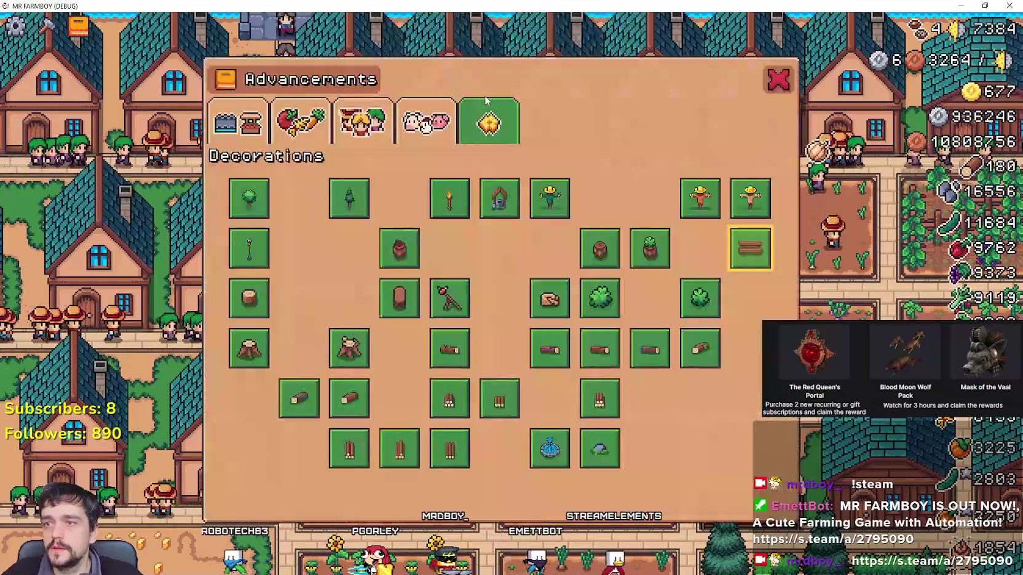
click(777, 82)
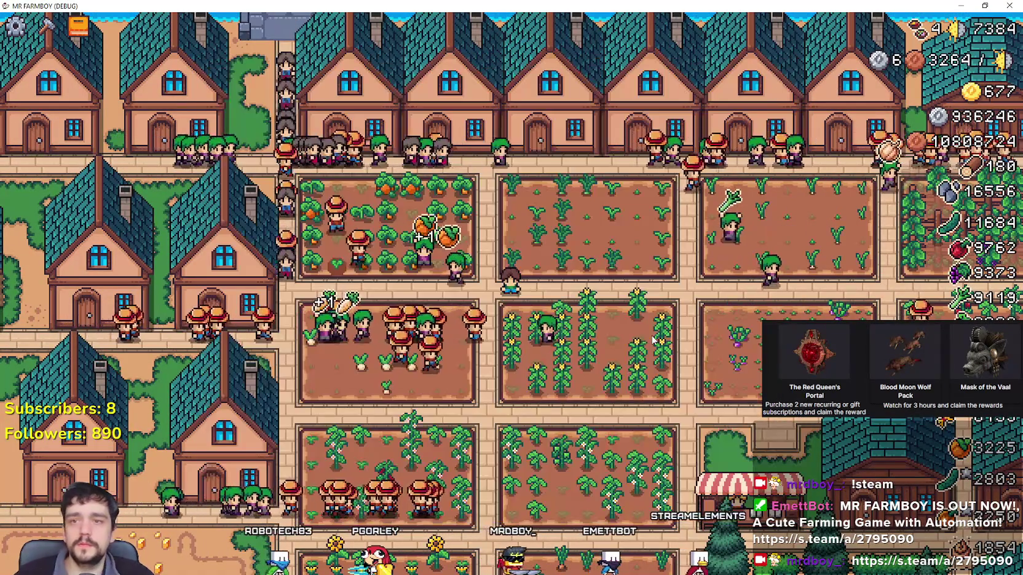
scroll(584, 365, up, 2)
Pan the farm view right across the village to the King's Outpost and zoom in.
key(d)
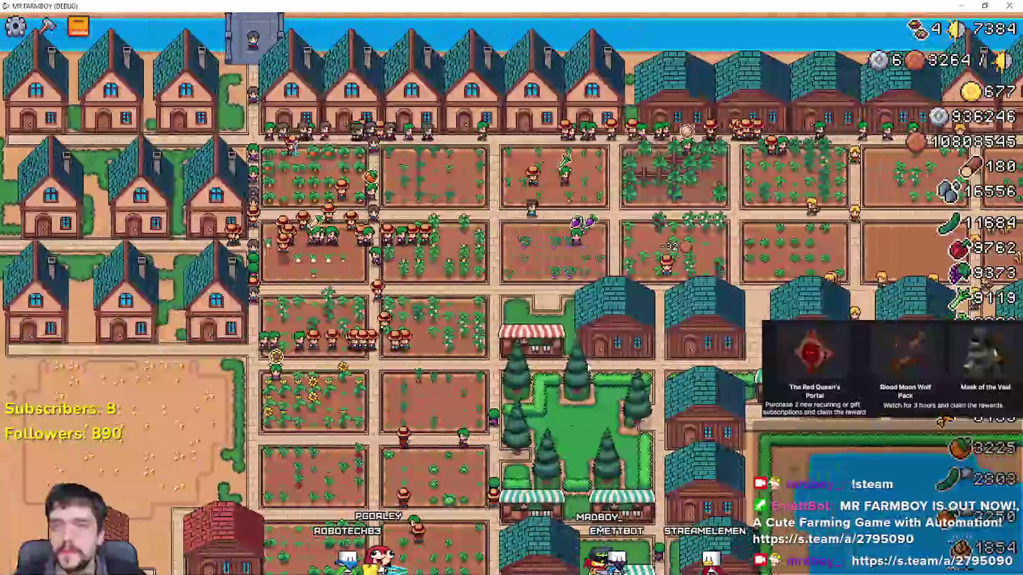
key(d)
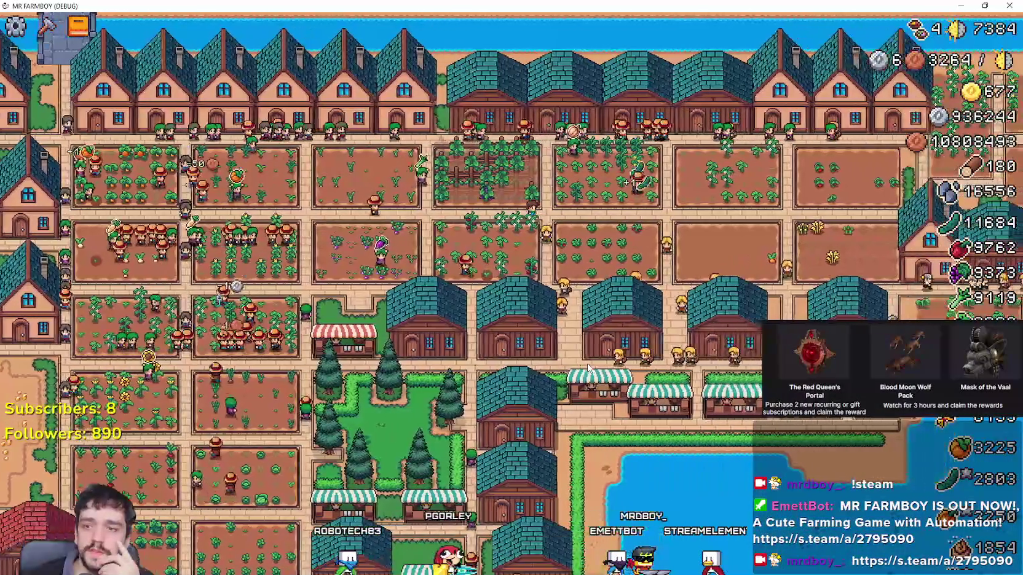
key(d)
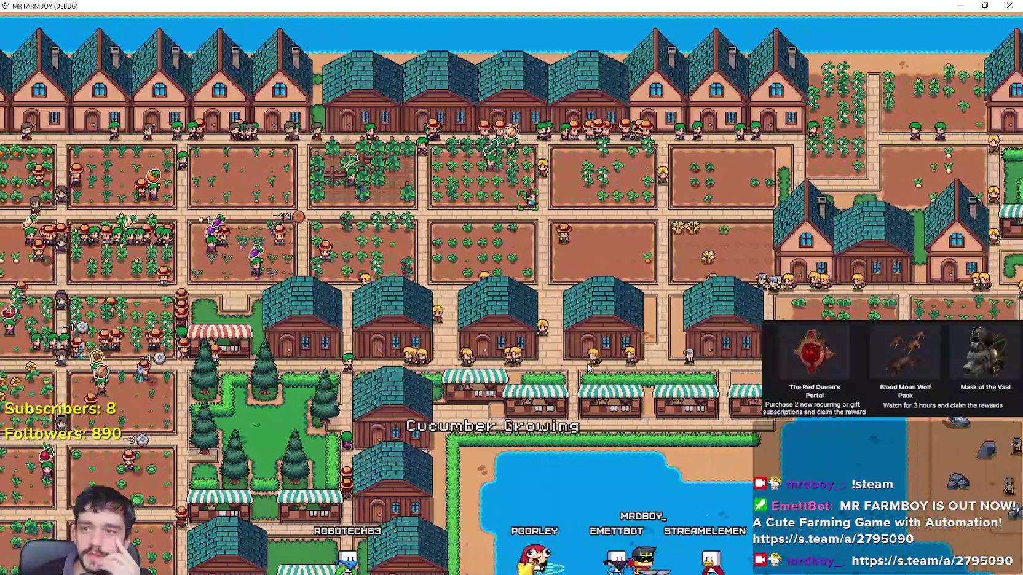
key(d)
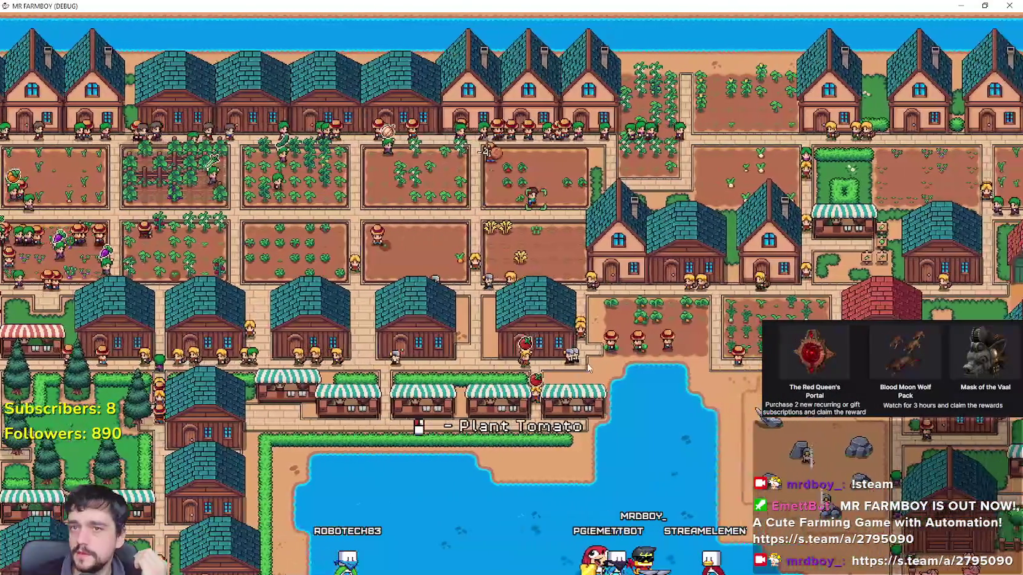
key(d)
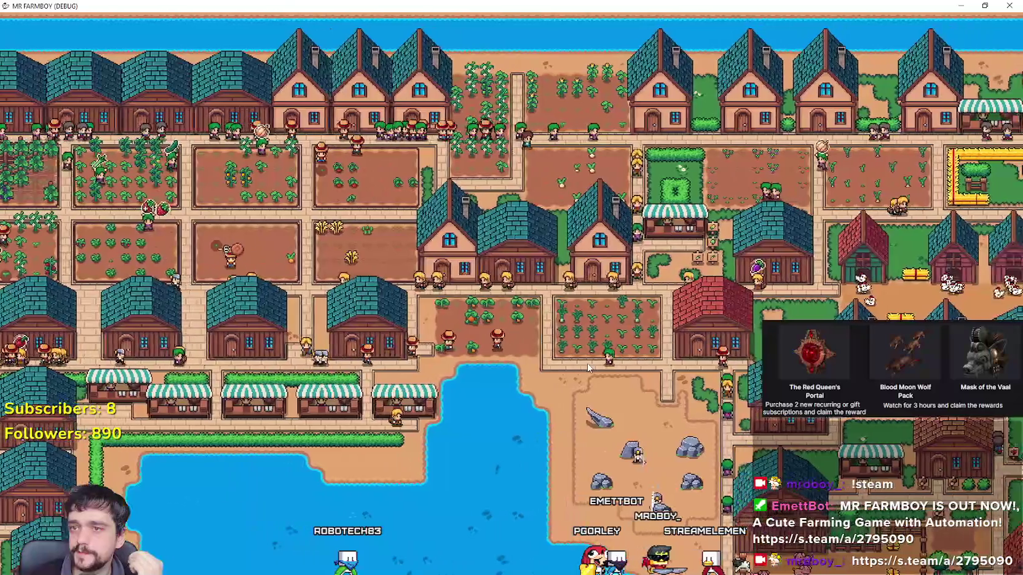
key(d)
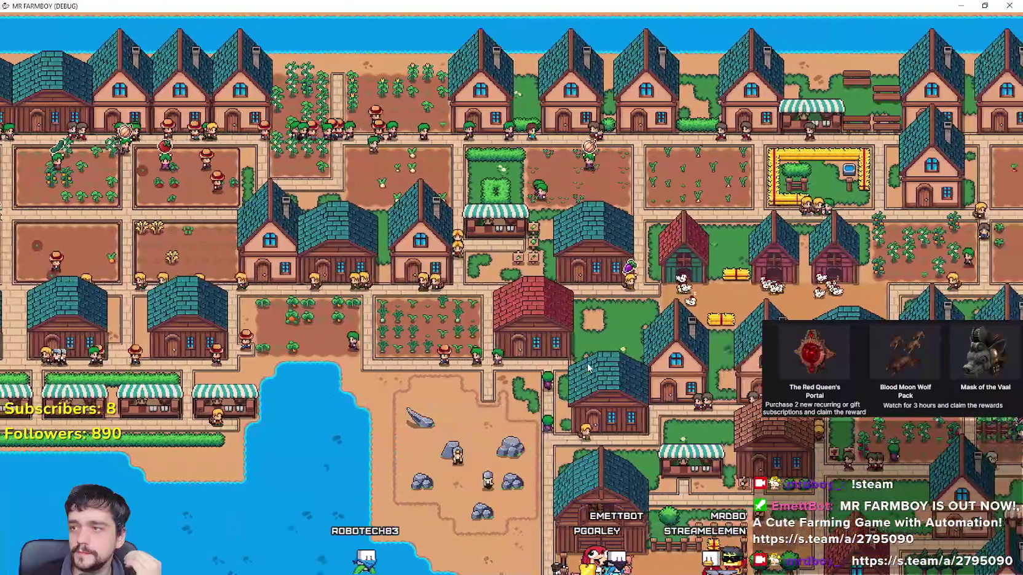
key(d)
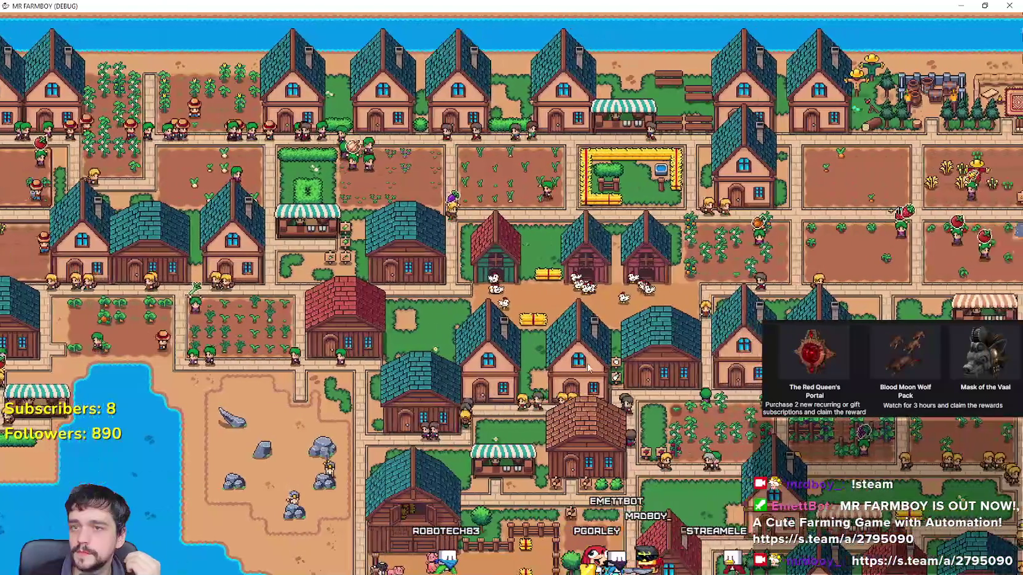
key(d)
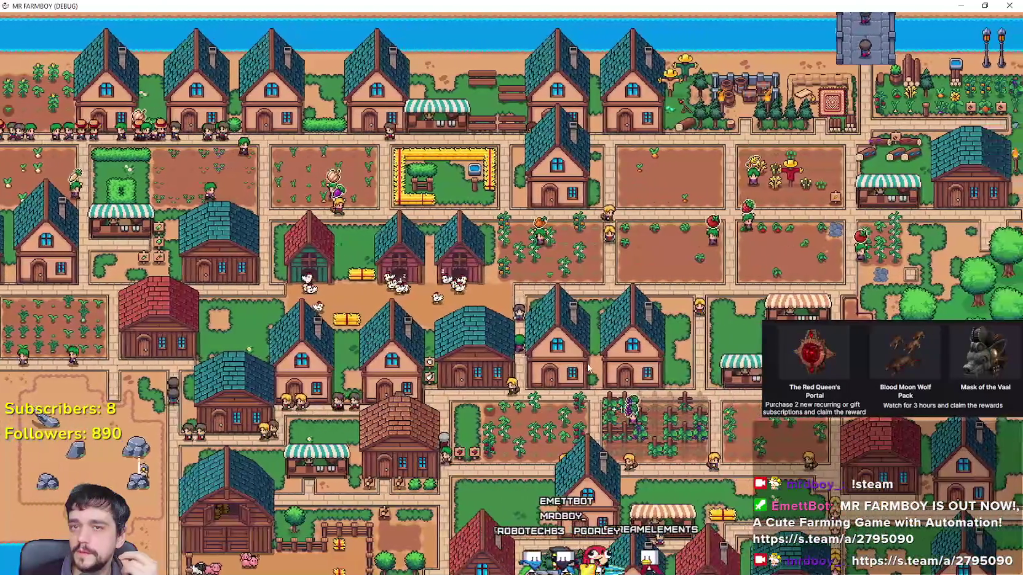
scroll(590, 366, up, 5)
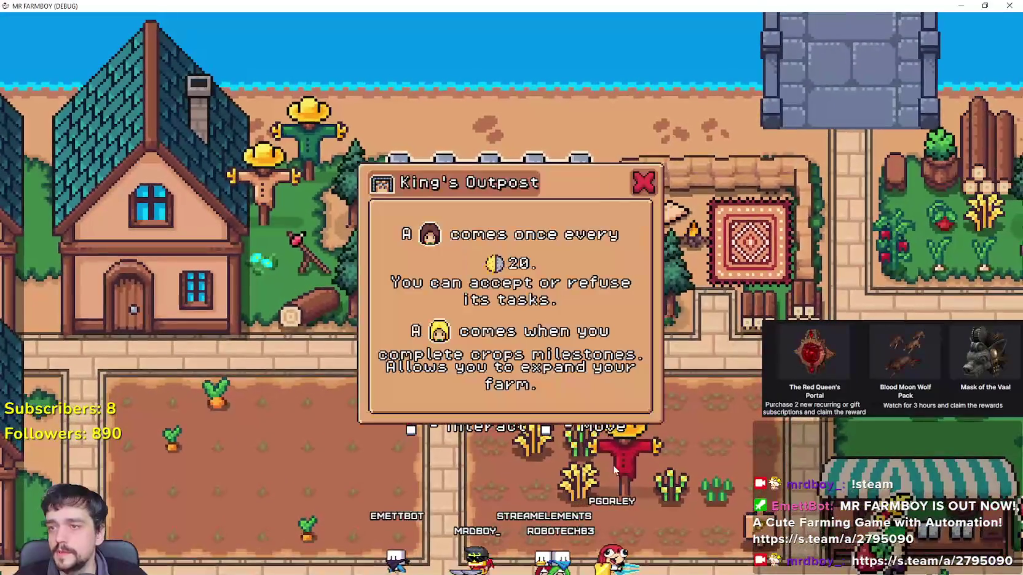
Dismiss the King's Outpost info, then view and close the Merchant's Outpost info.
key(Escape)
key(d)
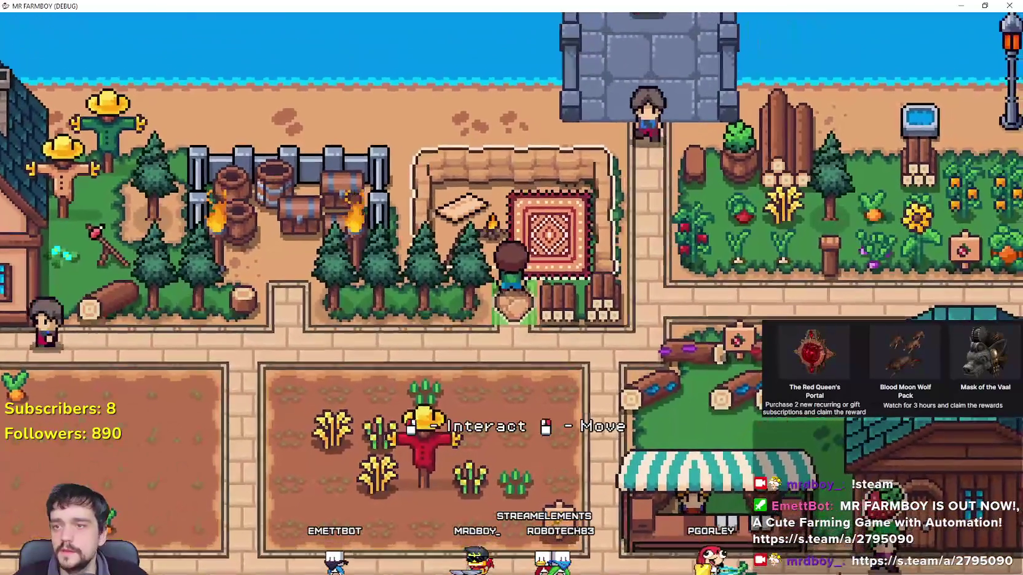
click(535, 216)
key(Escape)
Walk the farmer onto the path, zoom around the village, and shrink the game window.
scroll(562, 251, down, 4)
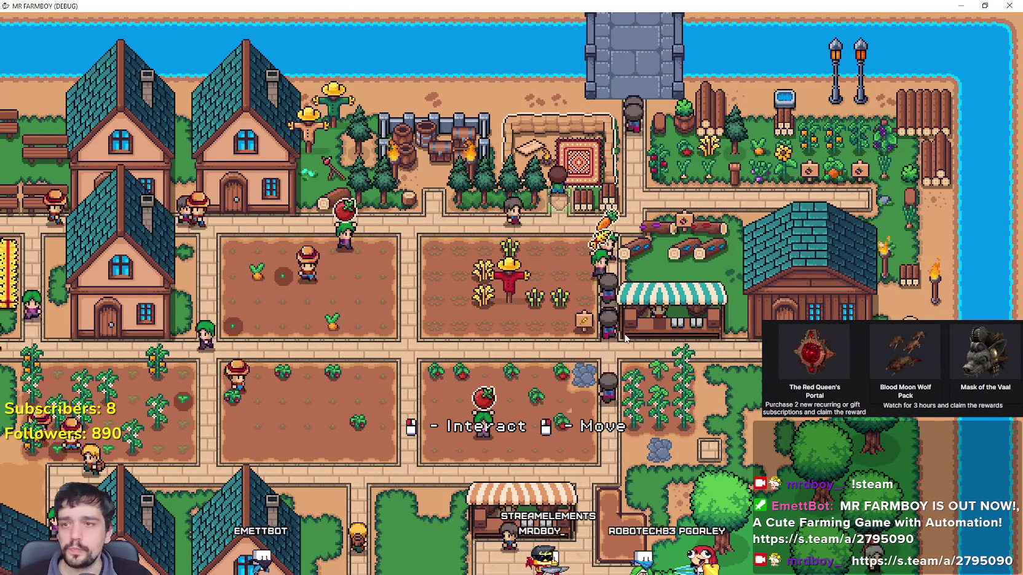
scroll(625, 338, up, 2)
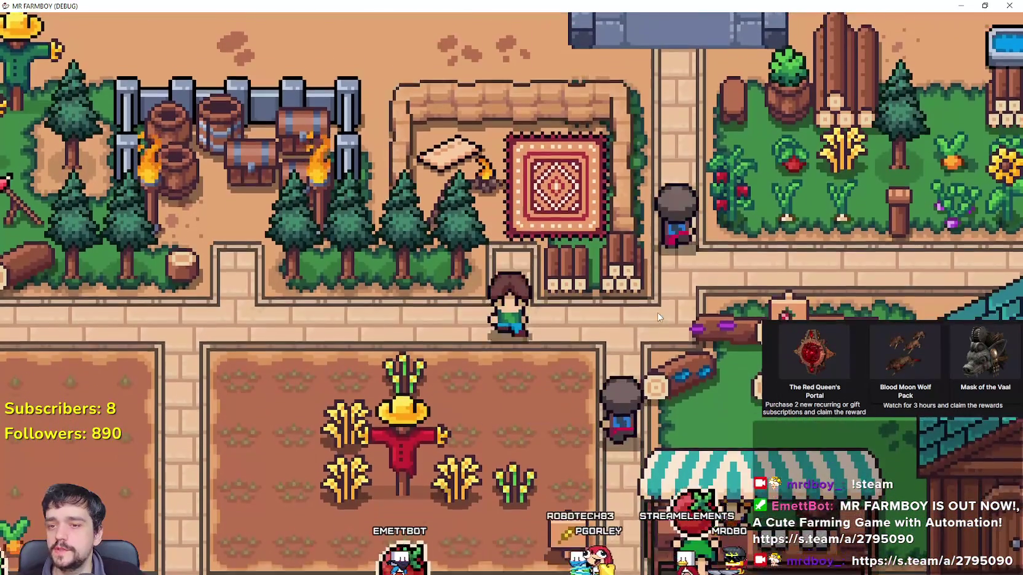
key(s)
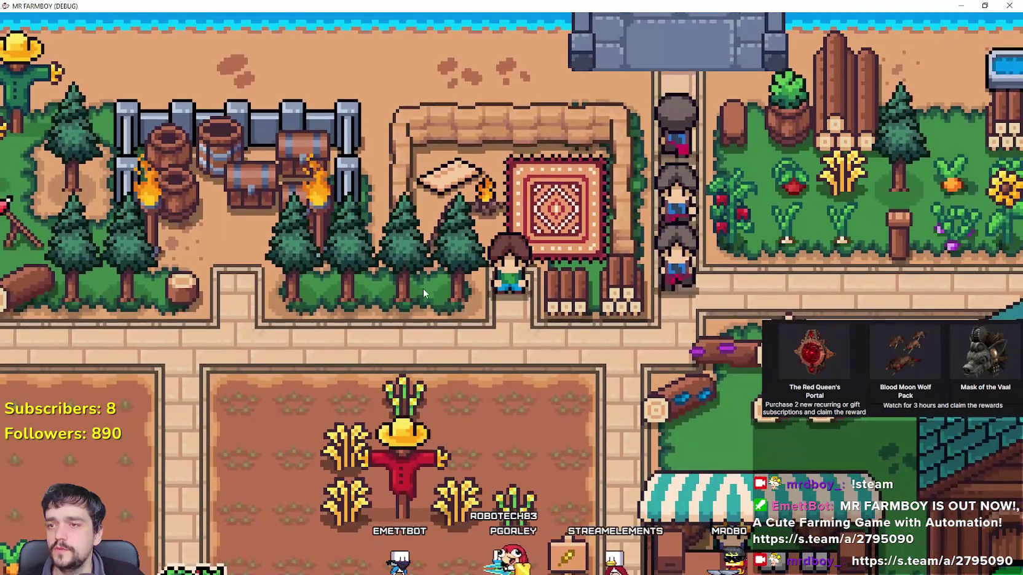
scroll(424, 289, down, 3)
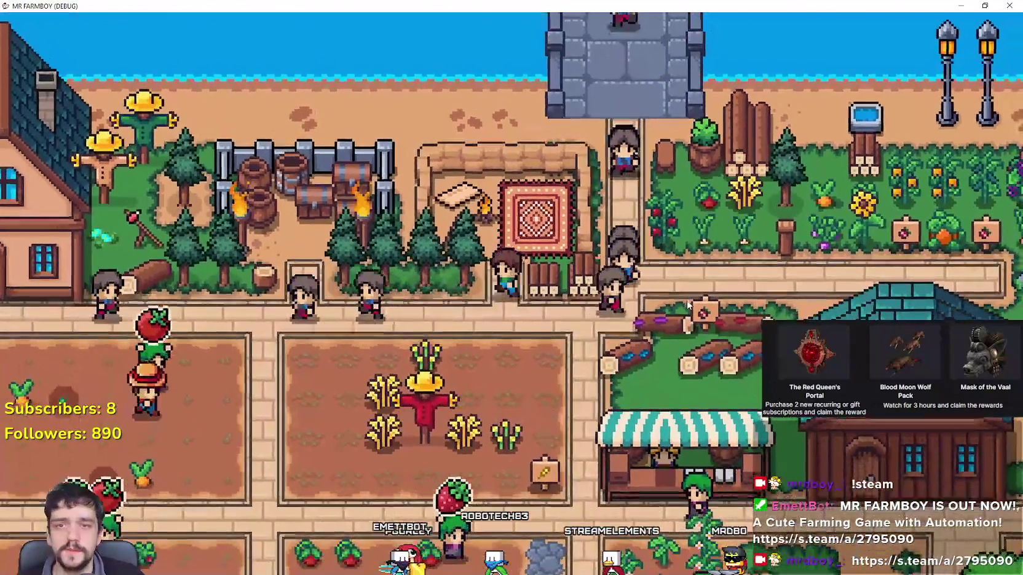
scroll(688, 305, down, 5)
key(Escape)
key(Escape)
scroll(579, 349, up, 2)
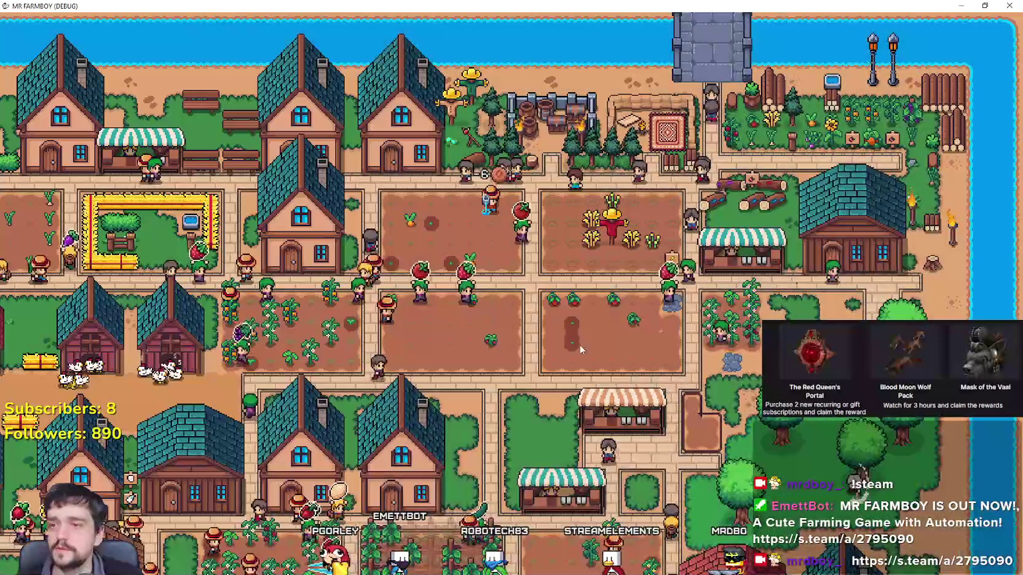
scroll(464, 279, down, 3)
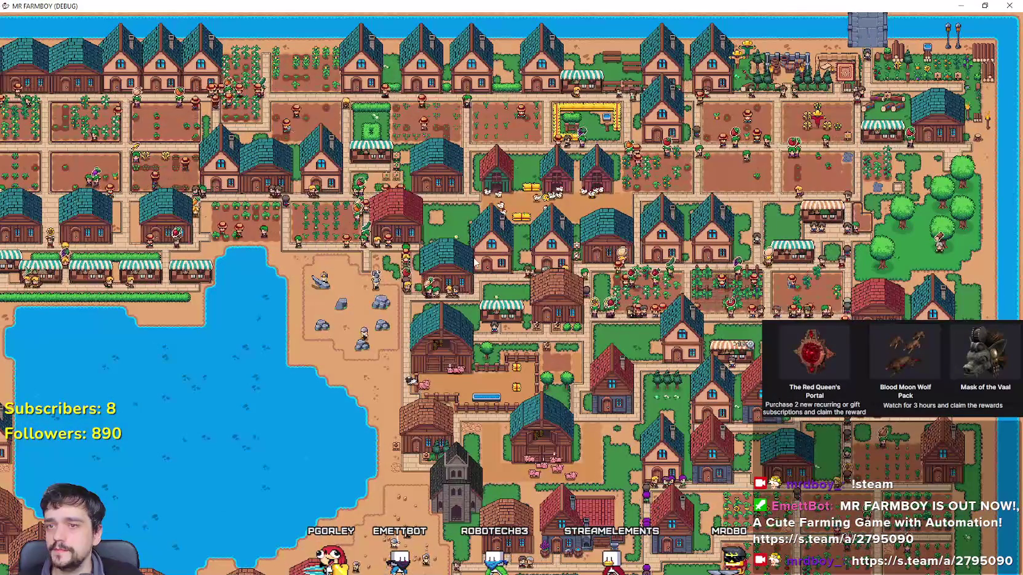
scroll(474, 263, down, 2)
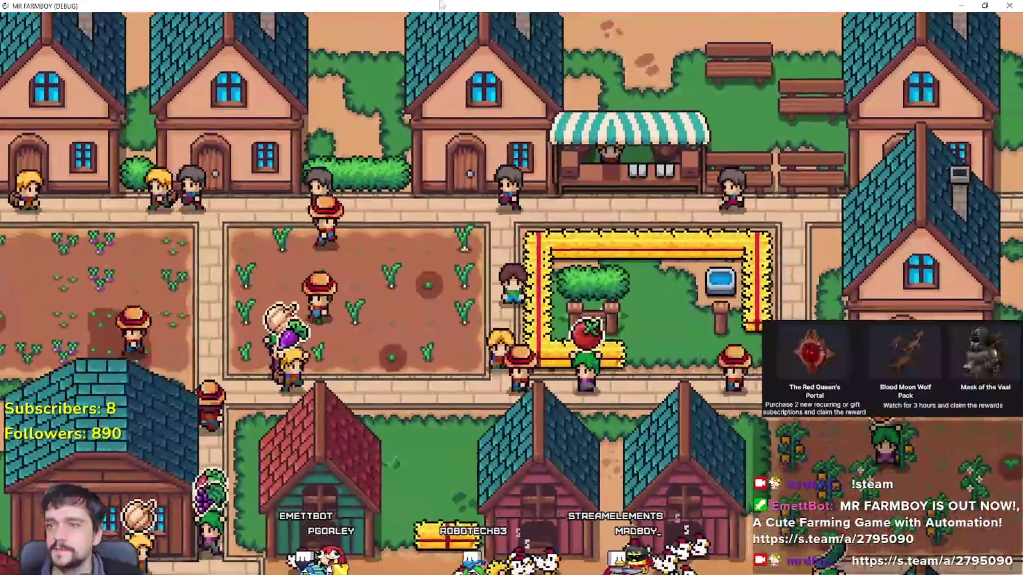
double_click(441, 5)
Graph FPS, Process and Physics Process in Debugger Monitors and enlarge the monitors panel.
key(F8)
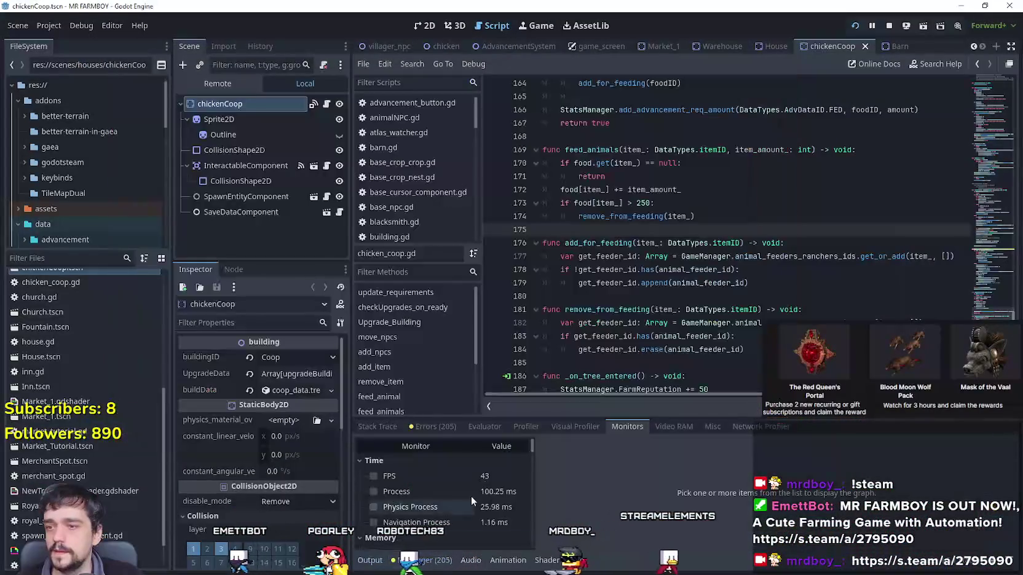
click(423, 475)
click(418, 491)
click(417, 507)
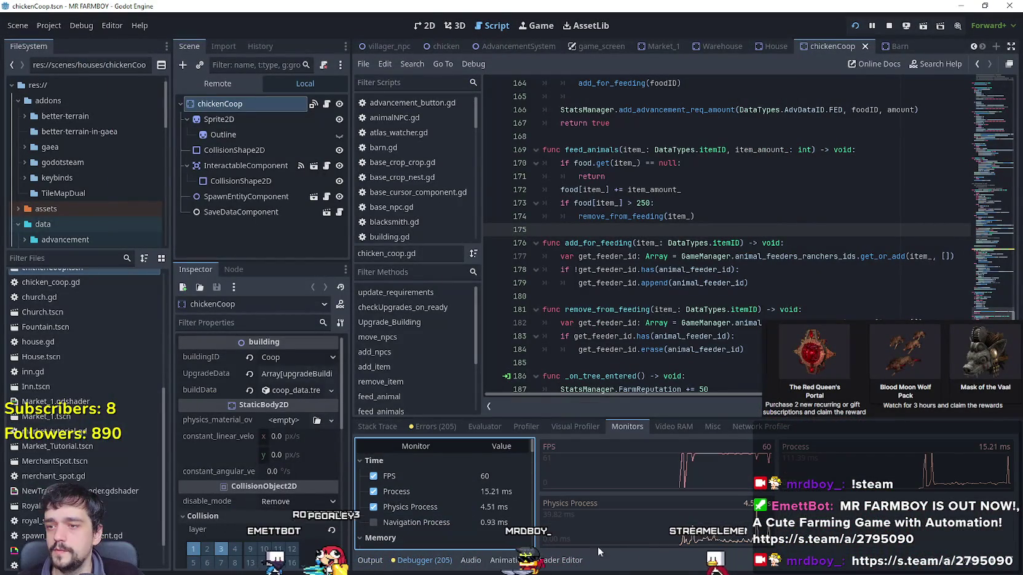
drag(827, 421, 772, 270)
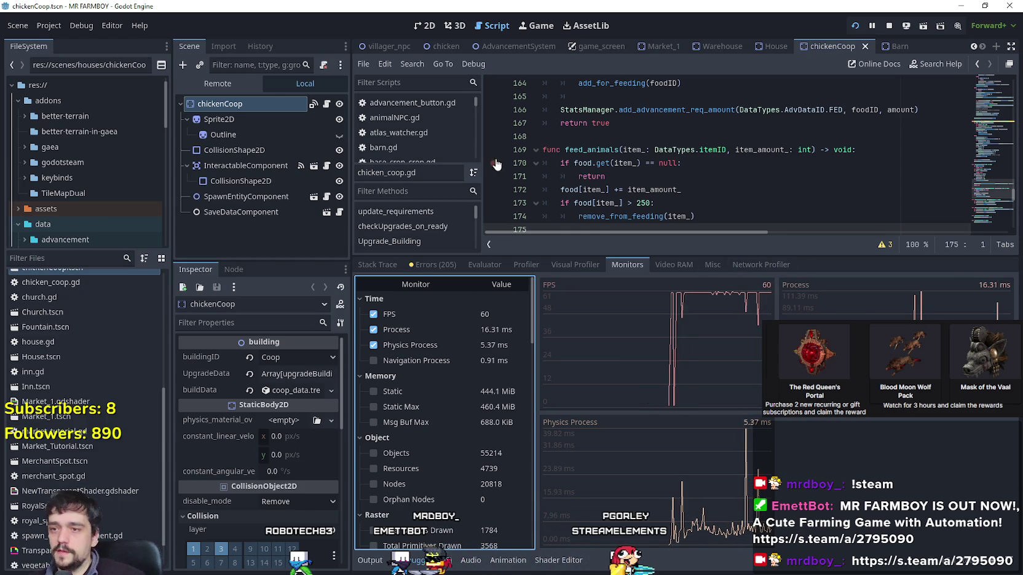
key(shift+Tab)
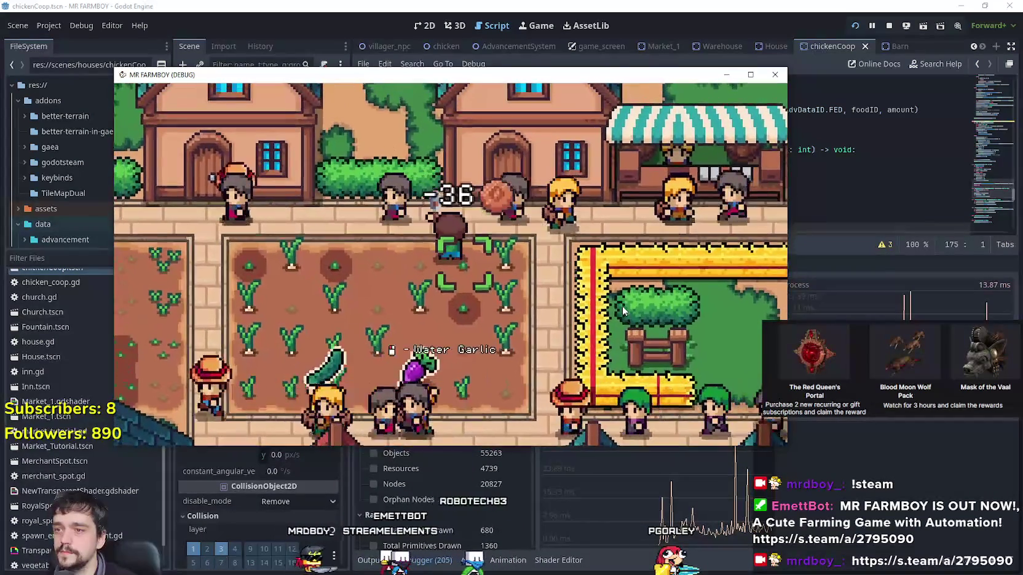
Water the garlic patch twice, walk the farmer along the path, and move the game window aside.
click(622, 305)
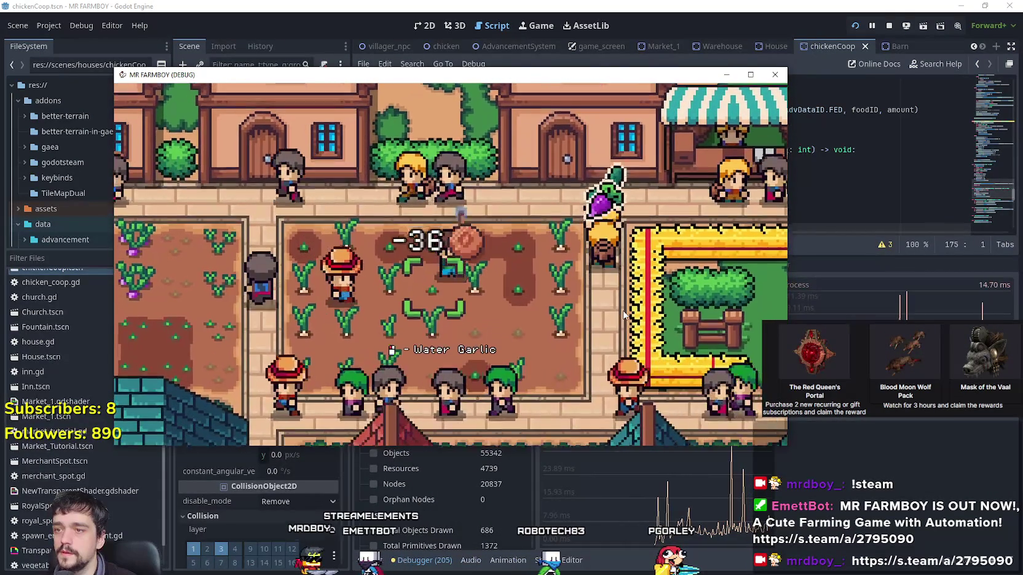
key(s)
click(623, 315)
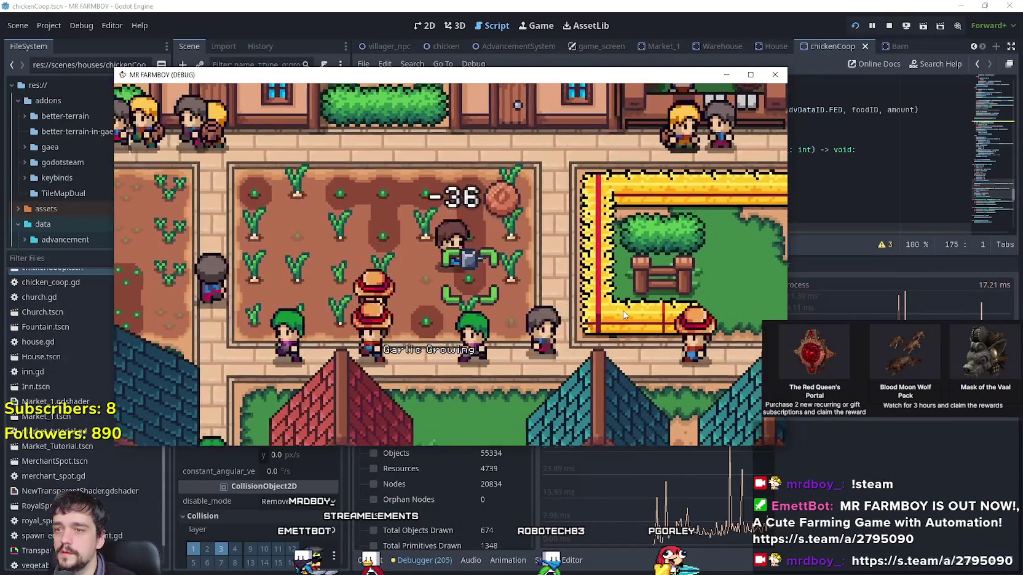
key(w)
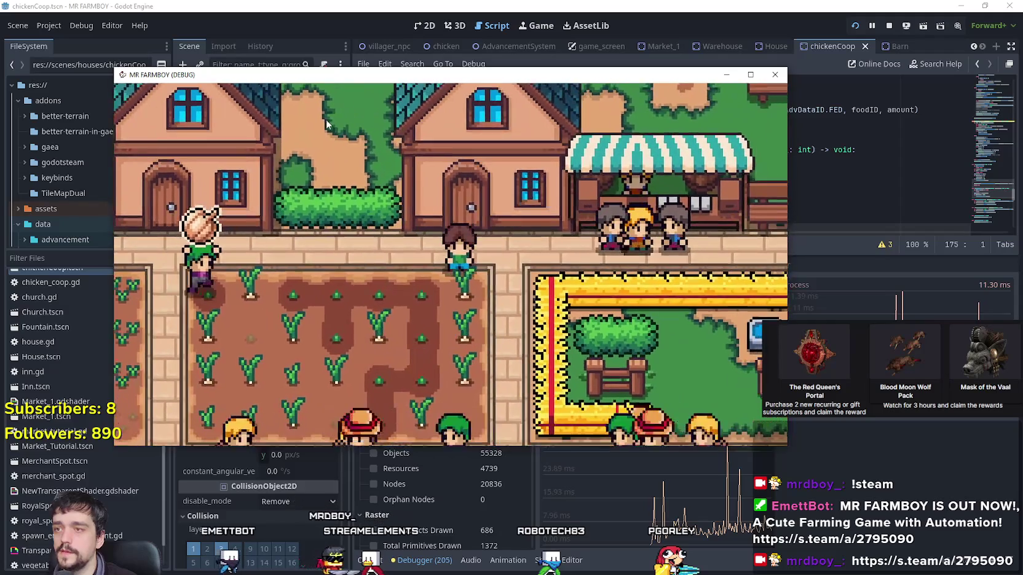
key(d)
drag(179, 76, 465, 36)
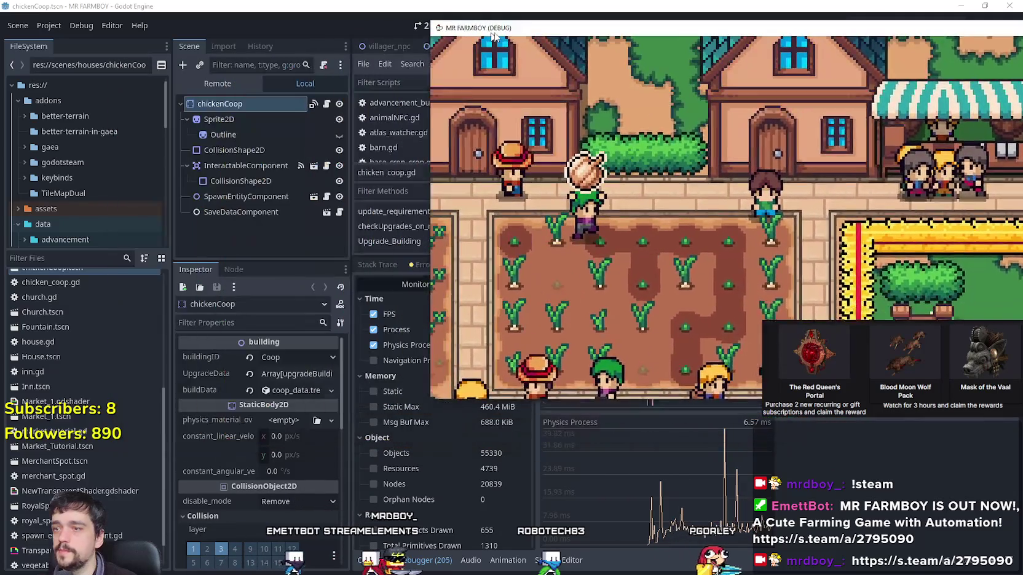
click(217, 83)
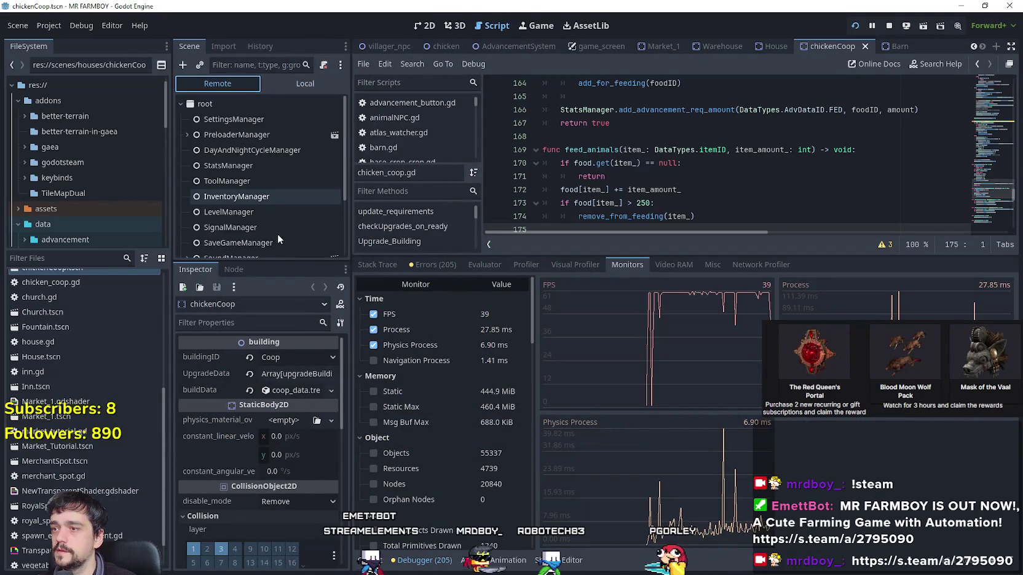
Expand the running game's remote tree through SceneLoader and Game to inspect GameTileMap.
scroll(277, 232, down, 3)
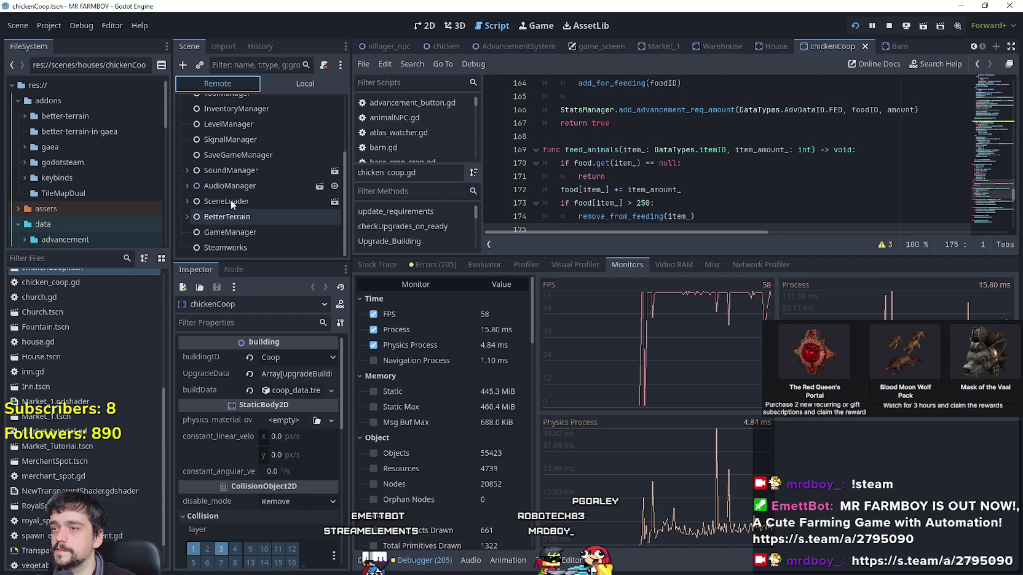
click(185, 216)
click(198, 203)
click(188, 202)
scroll(191, 202, down, 2)
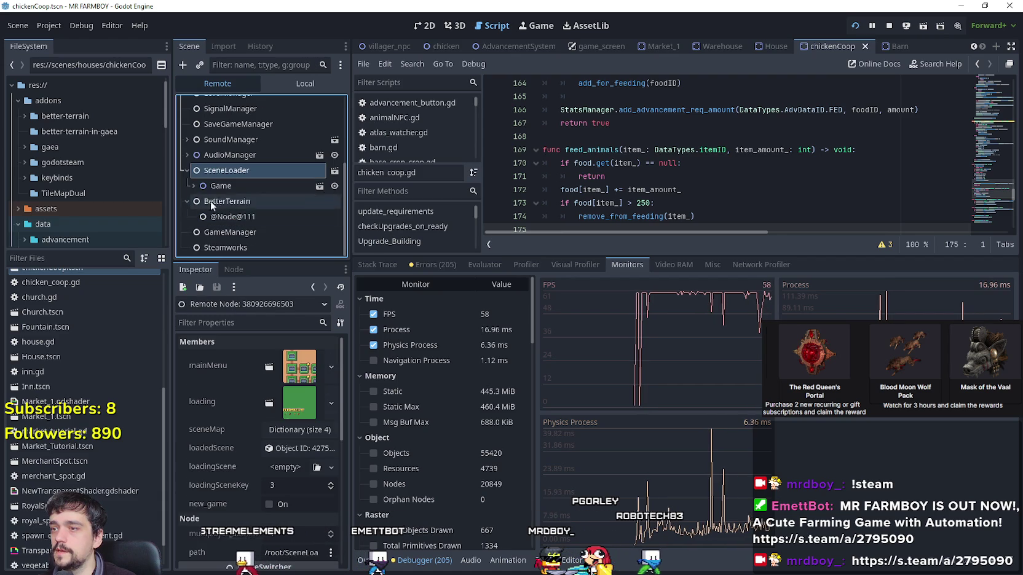
click(188, 184)
scroll(258, 206, down, 3)
scroll(236, 204, down, 3)
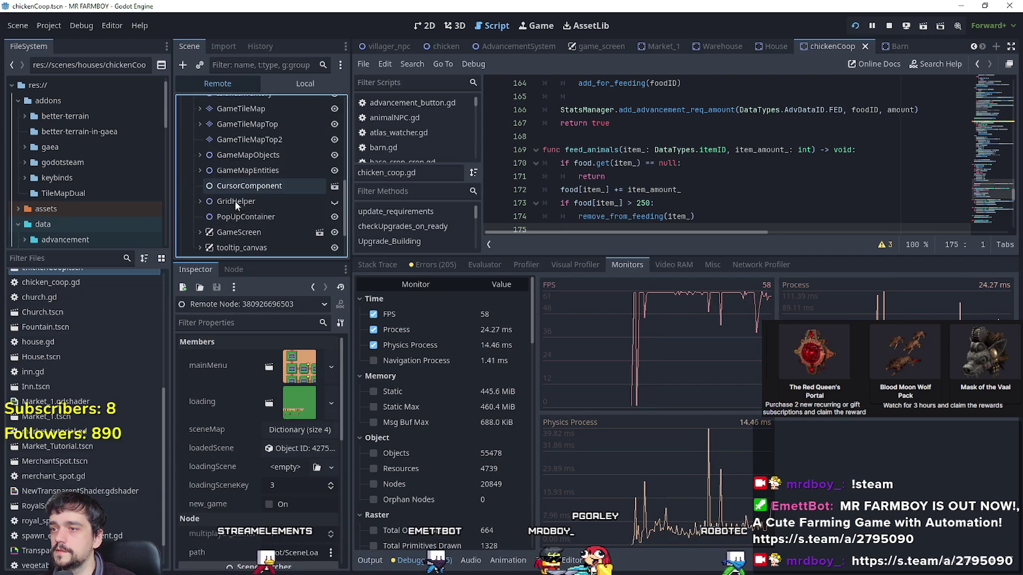
click(198, 170)
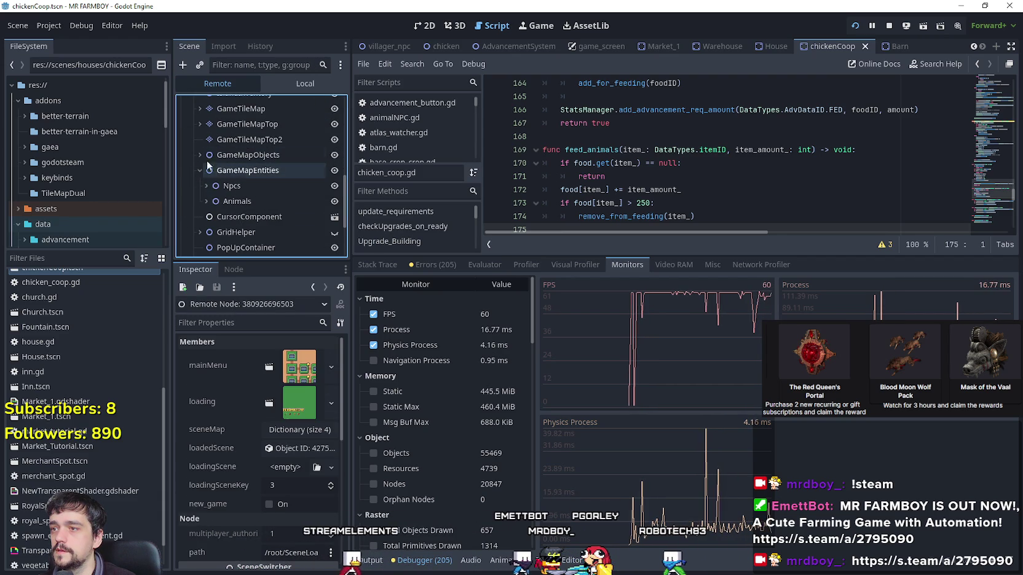
click(241, 108)
click(199, 108)
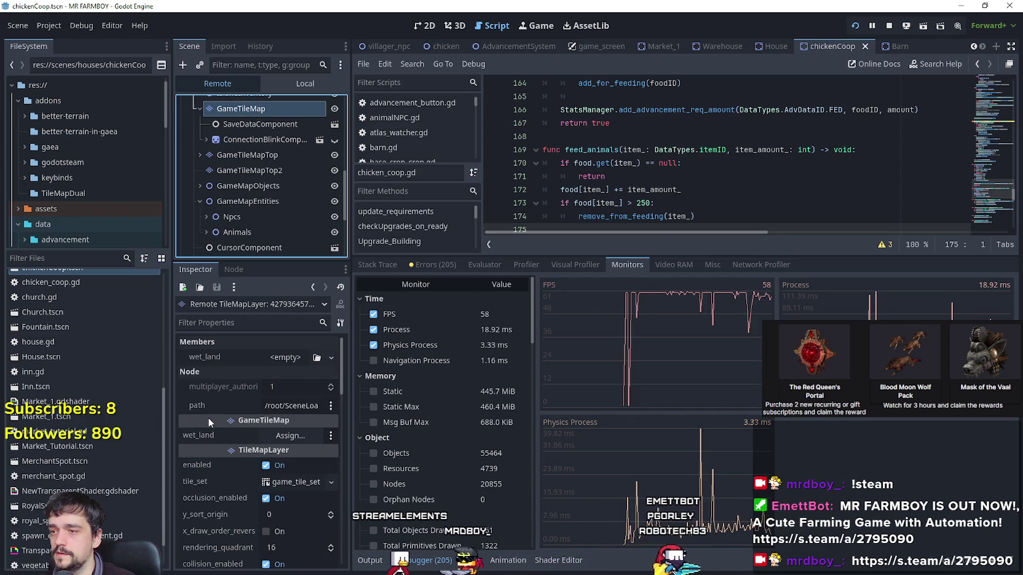
Switch the scene tree back to Local and focus the FileSystem filter box.
scroll(208, 417, down, 1)
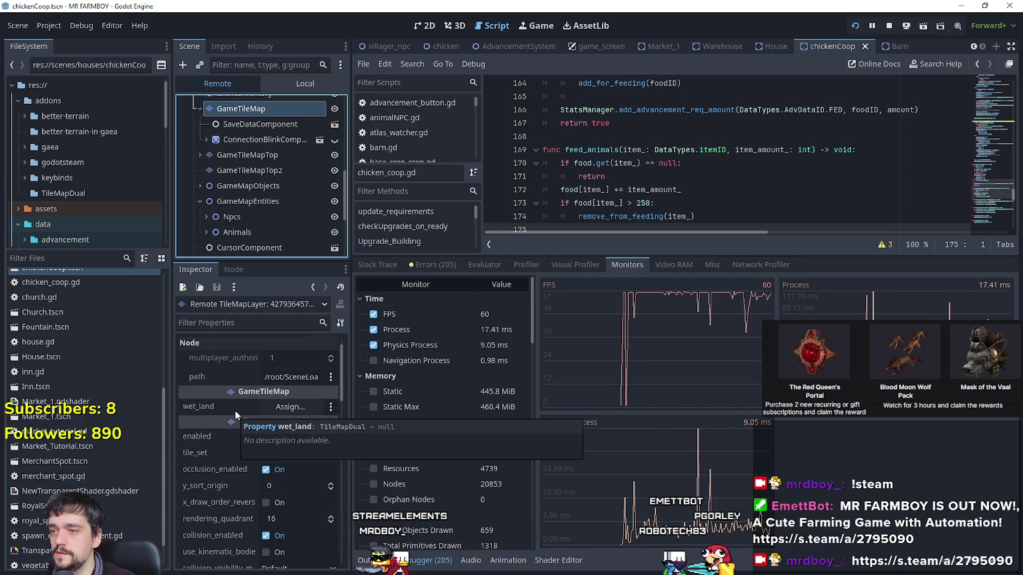
scroll(234, 409, up, 1)
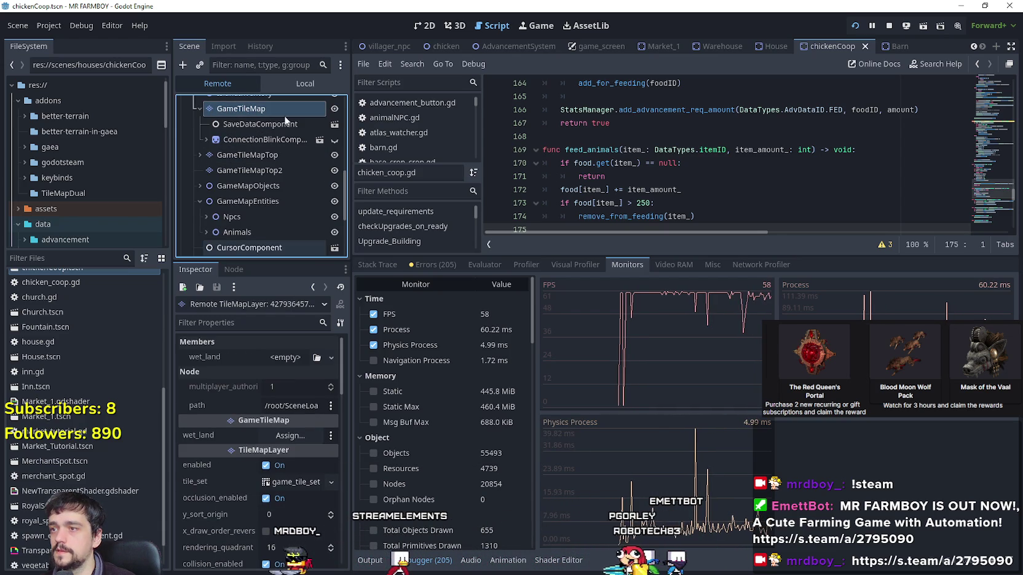
scroll(279, 178, up, 1)
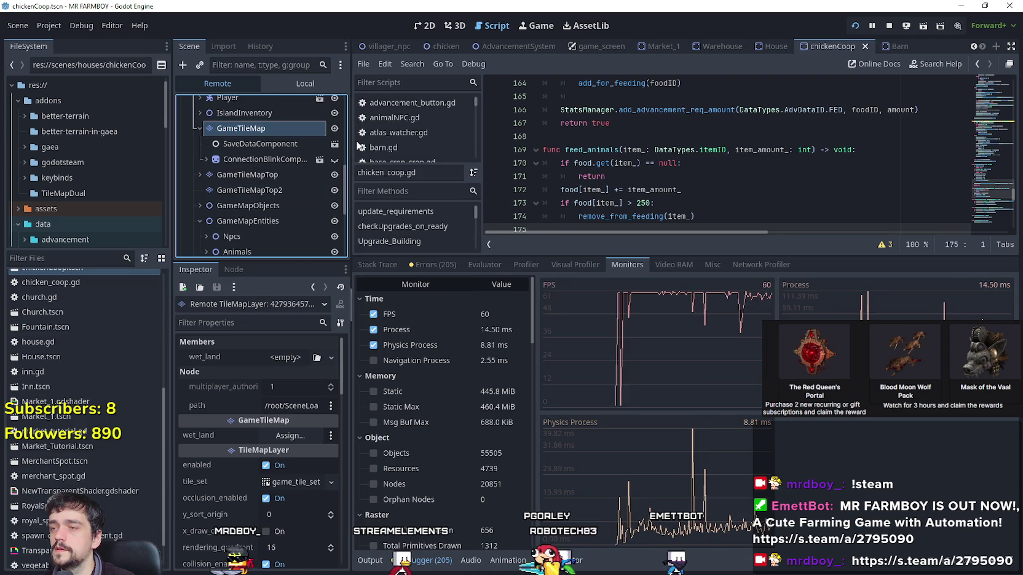
click(289, 83)
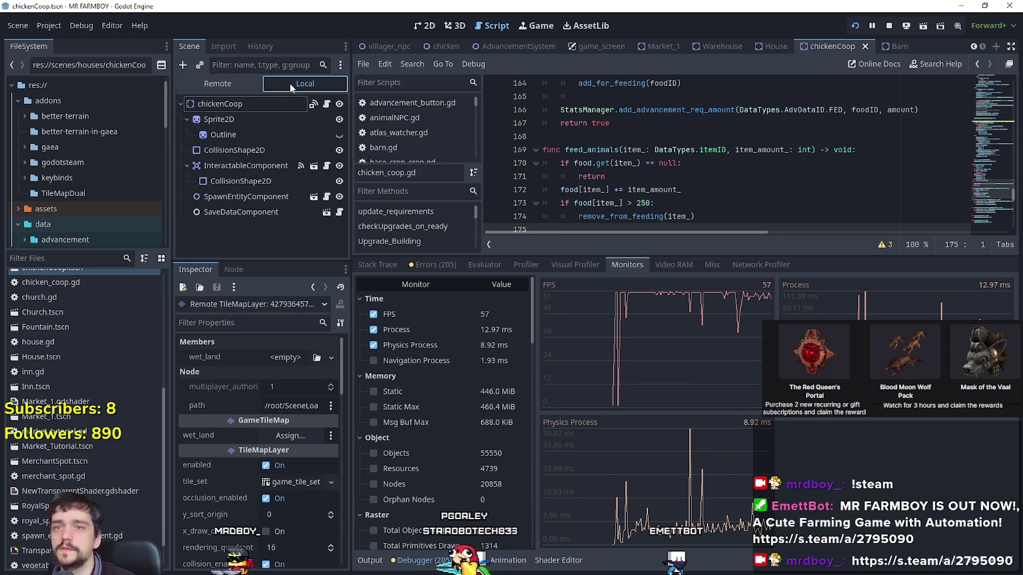
click(54, 259)
Filter files for 'test', open test_scene_everything.tscn and its game_tile_map_top.gd script.
text(test)
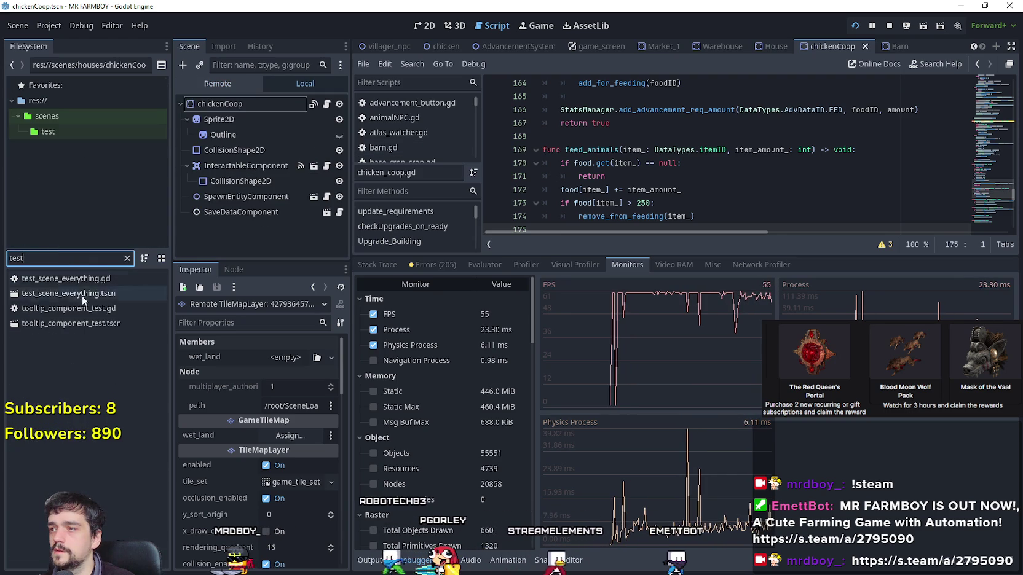
click(94, 294)
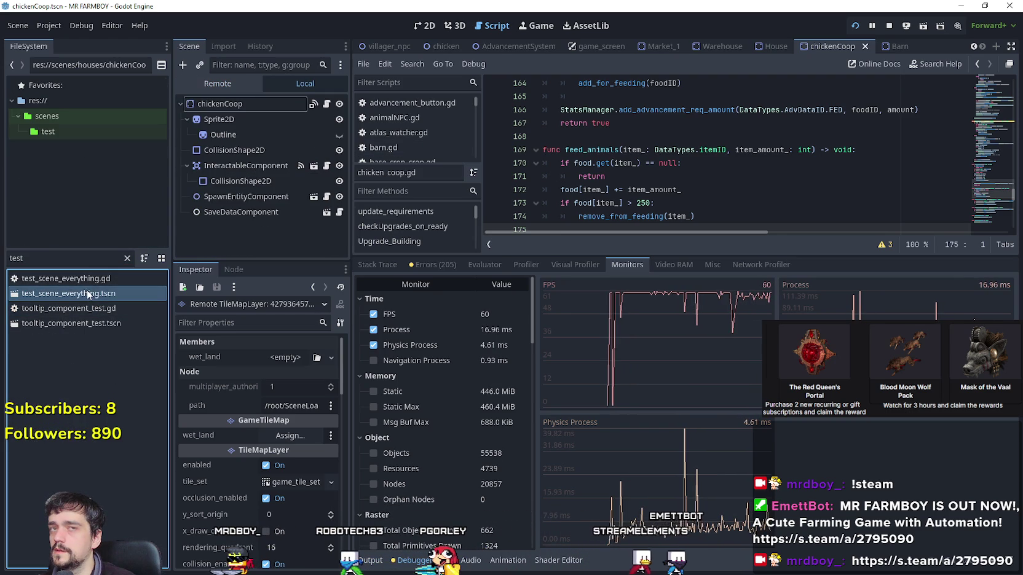
double_click(90, 295)
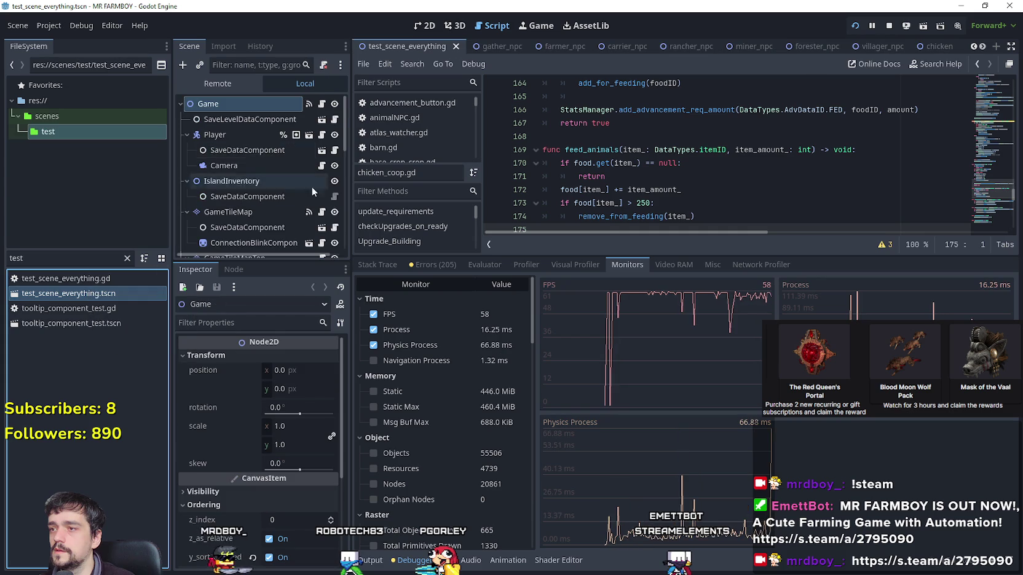
scroll(321, 214, down, 3)
click(322, 183)
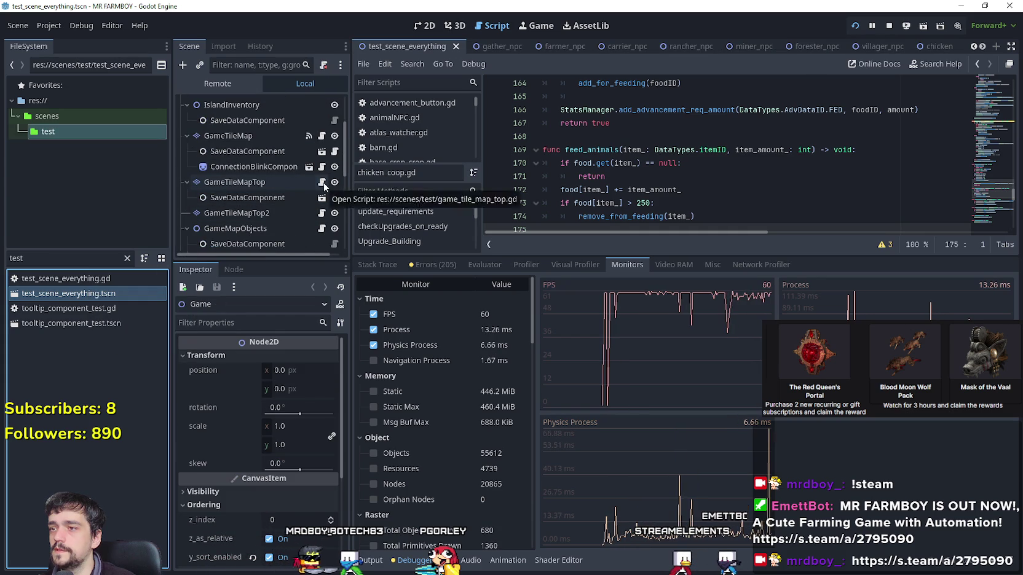
Select the running GameTileMapTop in the Remote tree to inspect its wet-tile properties.
scroll(724, 178, down, 2)
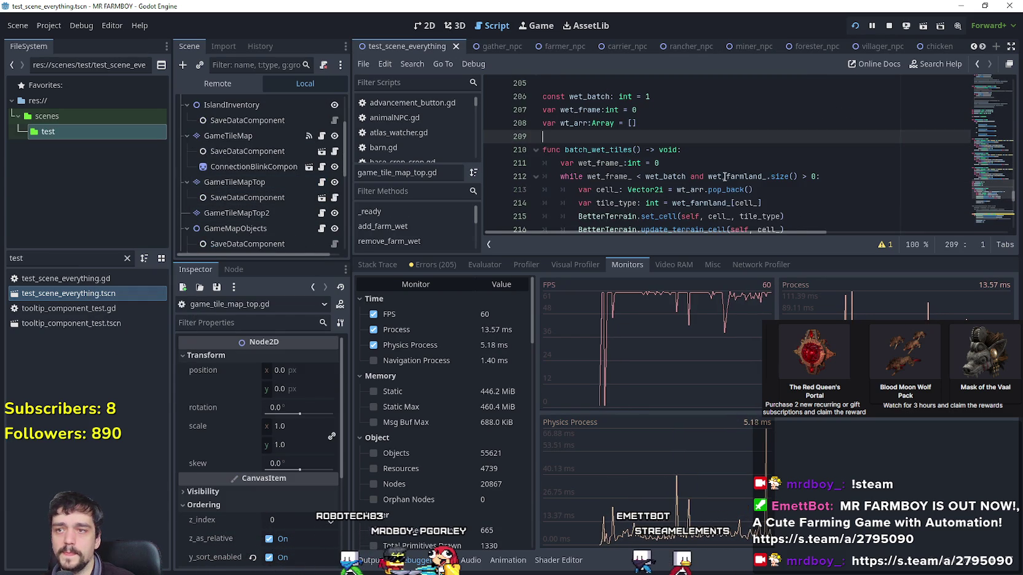
click(255, 86)
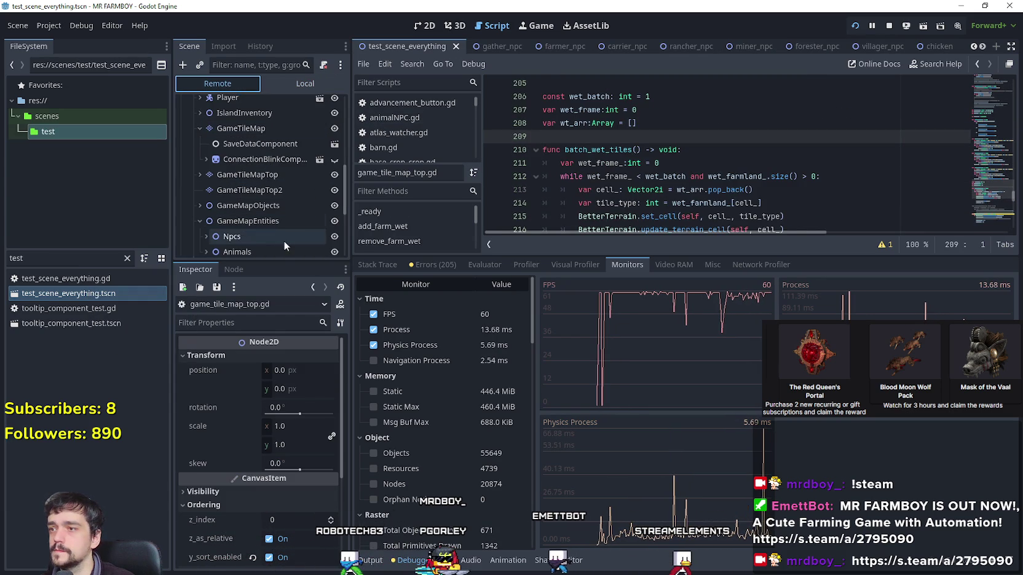
click(279, 174)
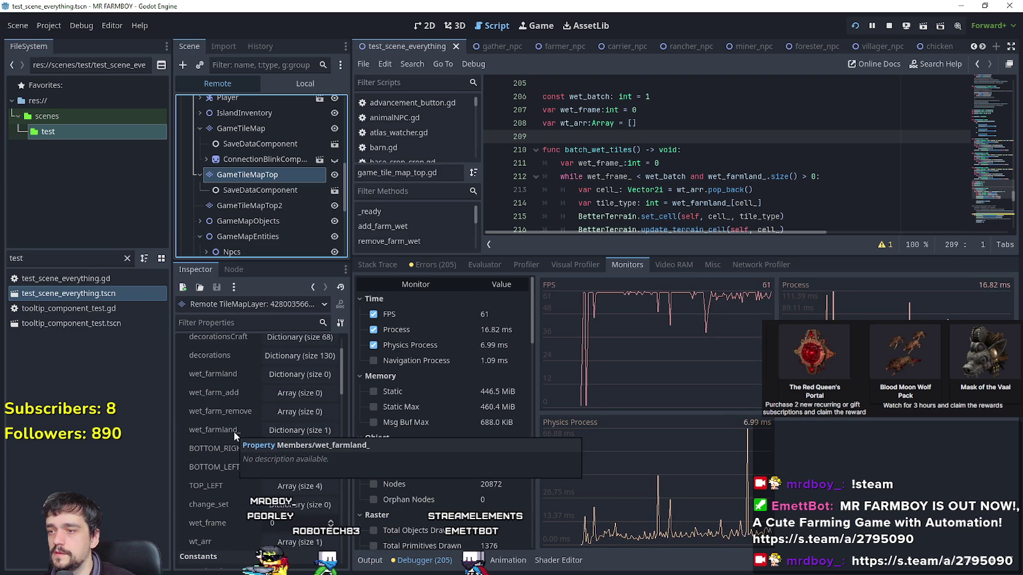
scroll(214, 481, down, 3)
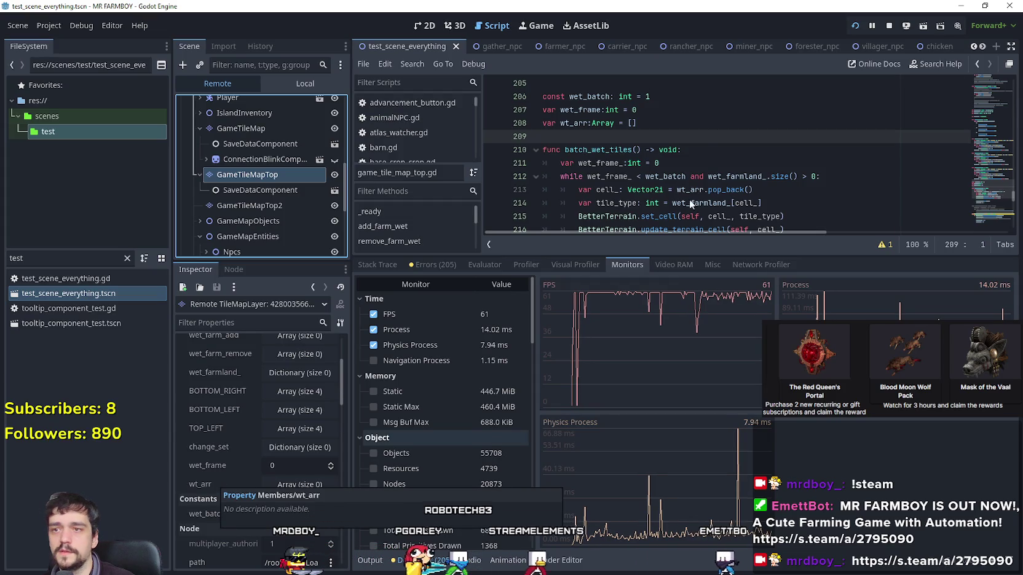
Look over the wet_batch and wet_frame declarations and give the script editor more height.
click(591, 108)
key(Up)
scroll(615, 135, up, 3)
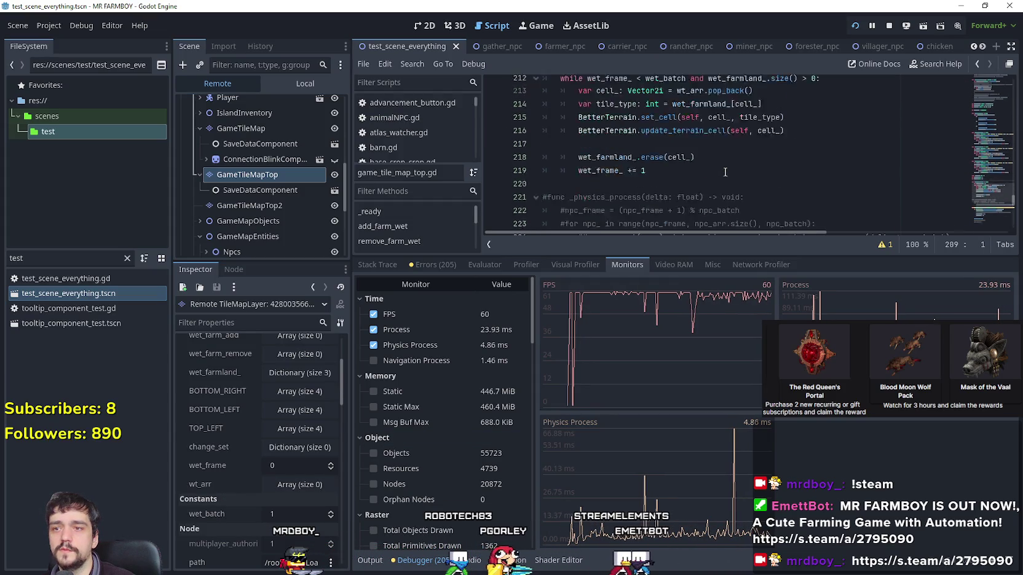
click(724, 173)
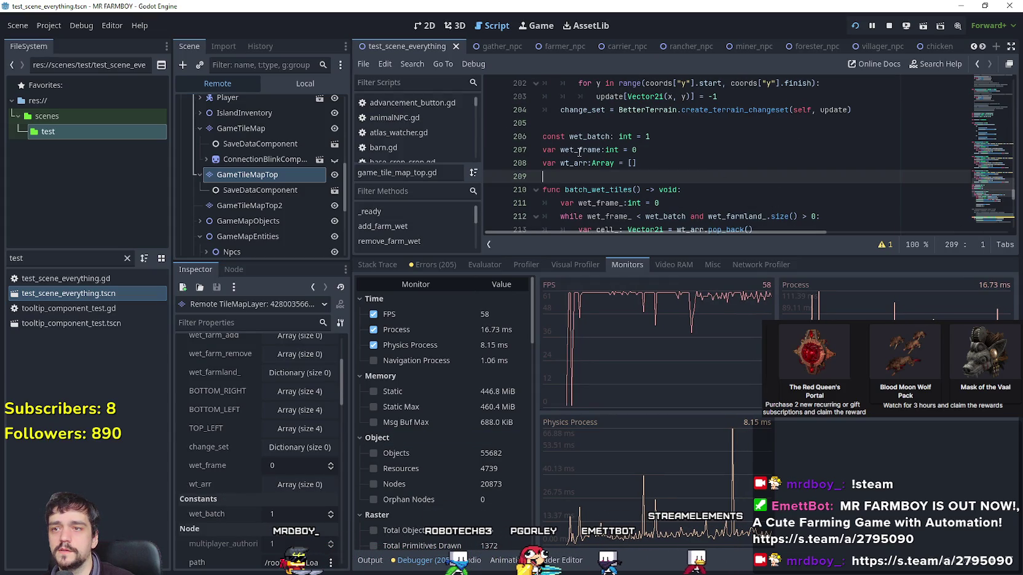
click(601, 150)
scroll(676, 154, down, 3)
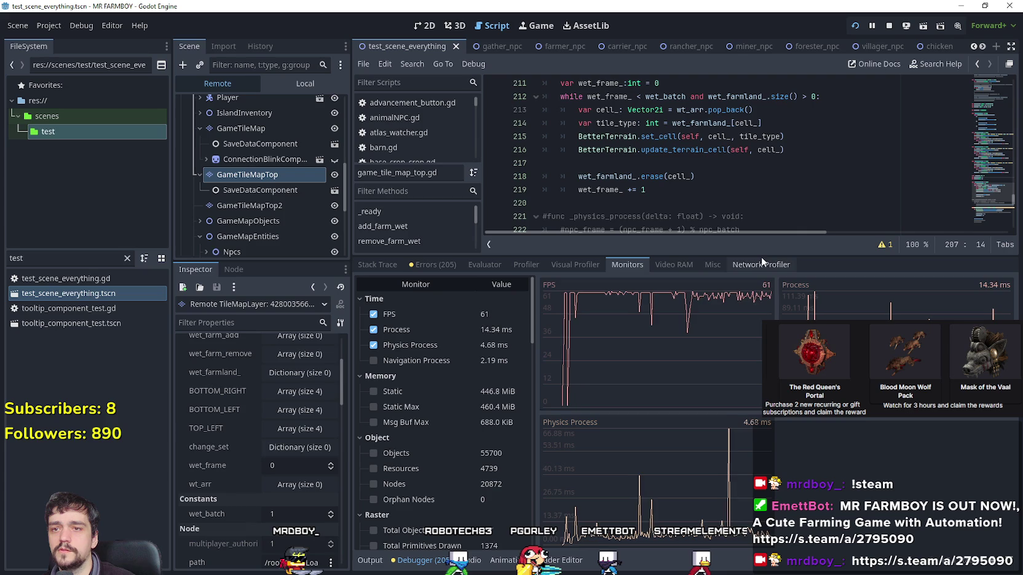
drag(761, 255, 761, 416)
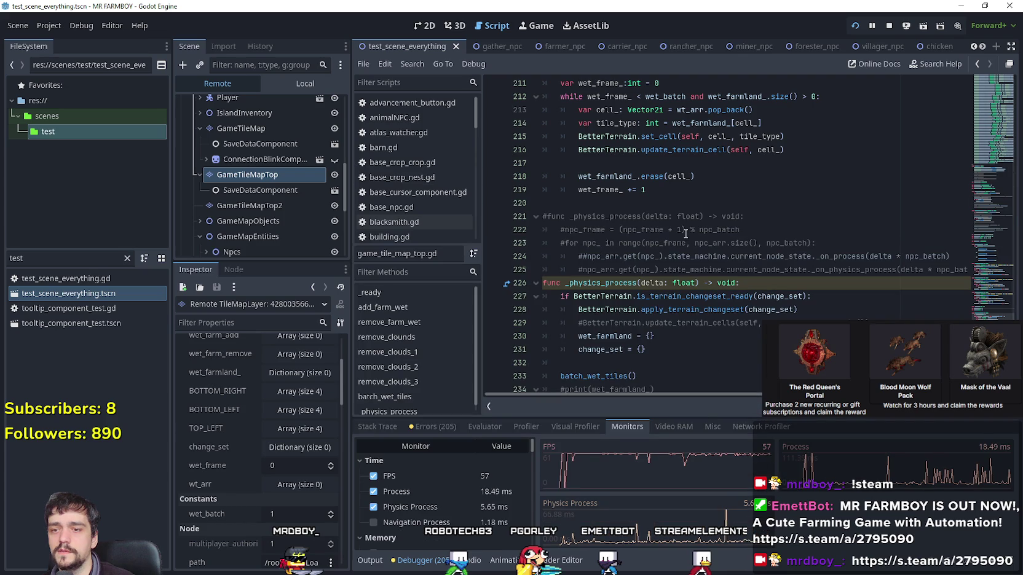
Search the script for wet_frame and step through its matches, including line 219.
scroll(671, 222, up, 3)
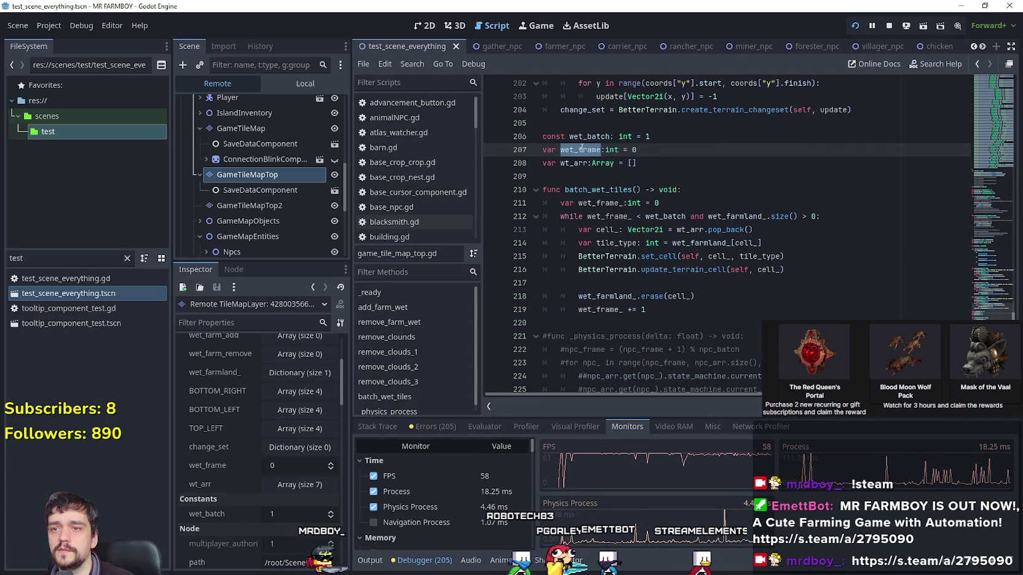
key(ctrl+f)
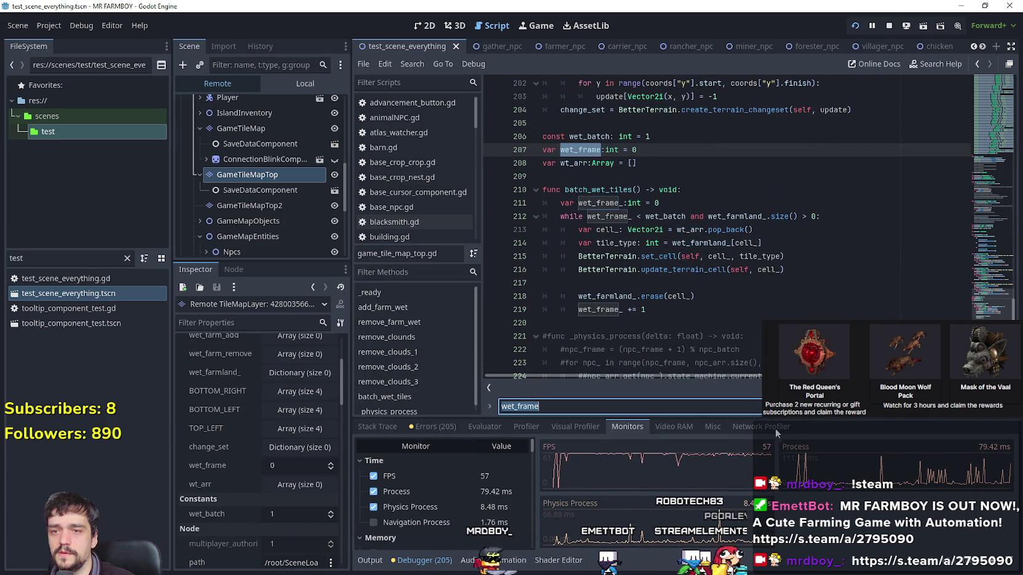
key(Return)
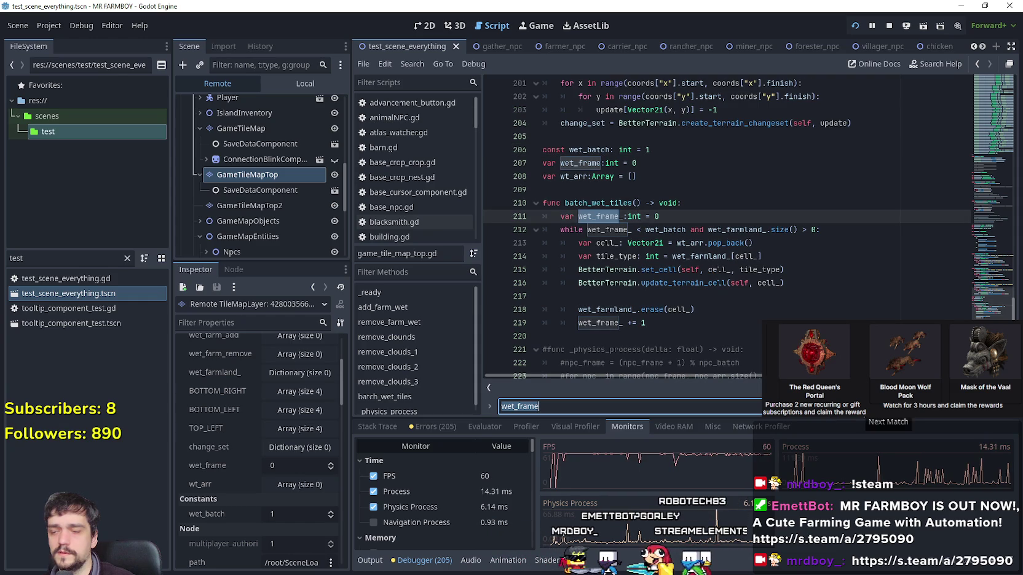
key(Return)
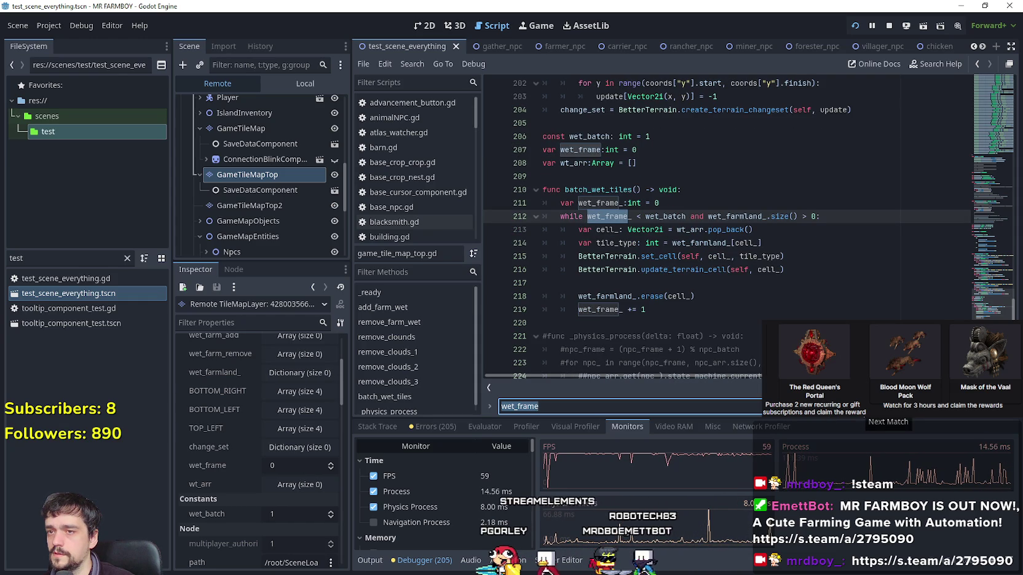
click(859, 406)
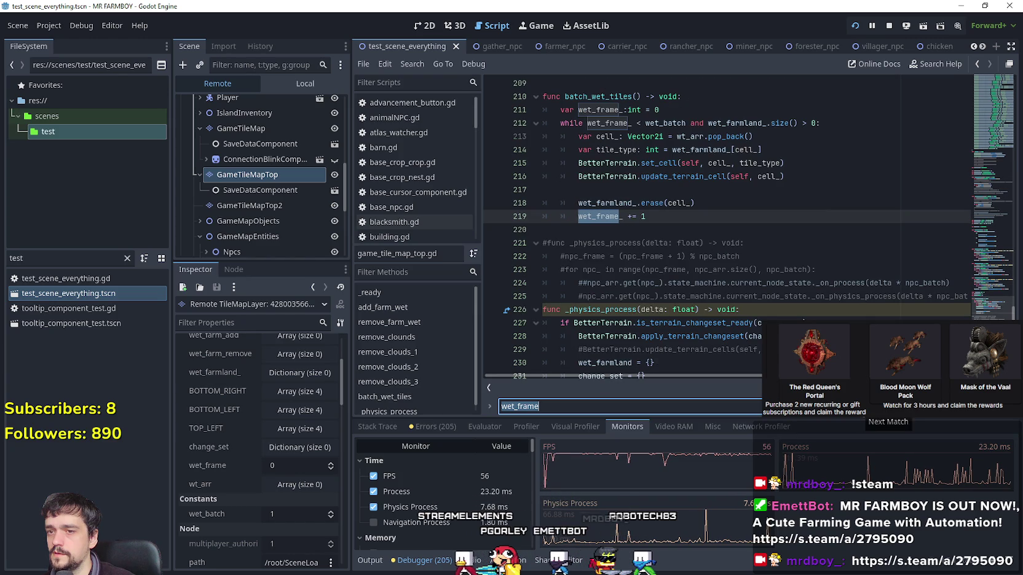
click(845, 407)
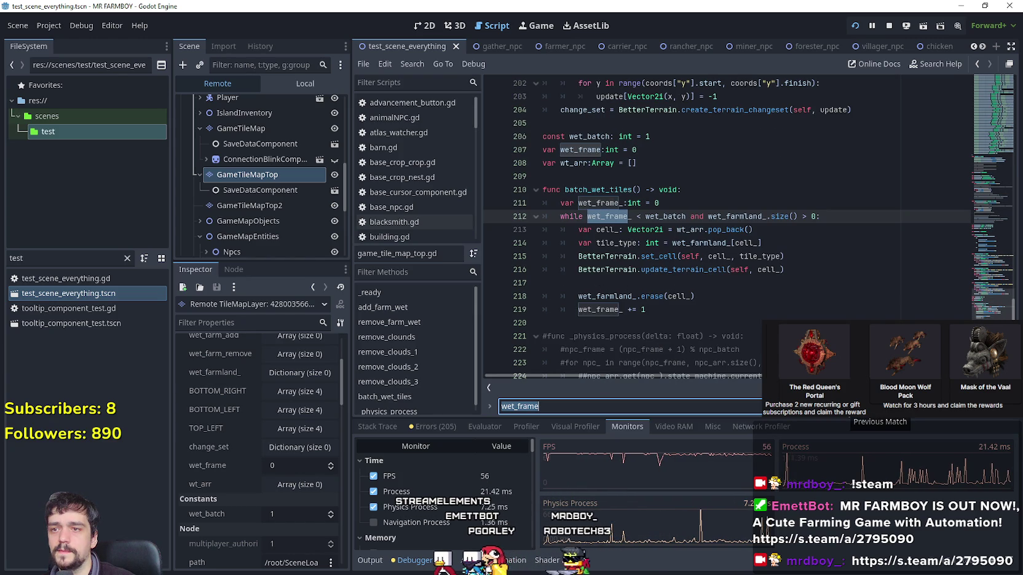
Examine the wet_frame_ variable on line 211, the declaration, and lines 218 and 220.
click(564, 203)
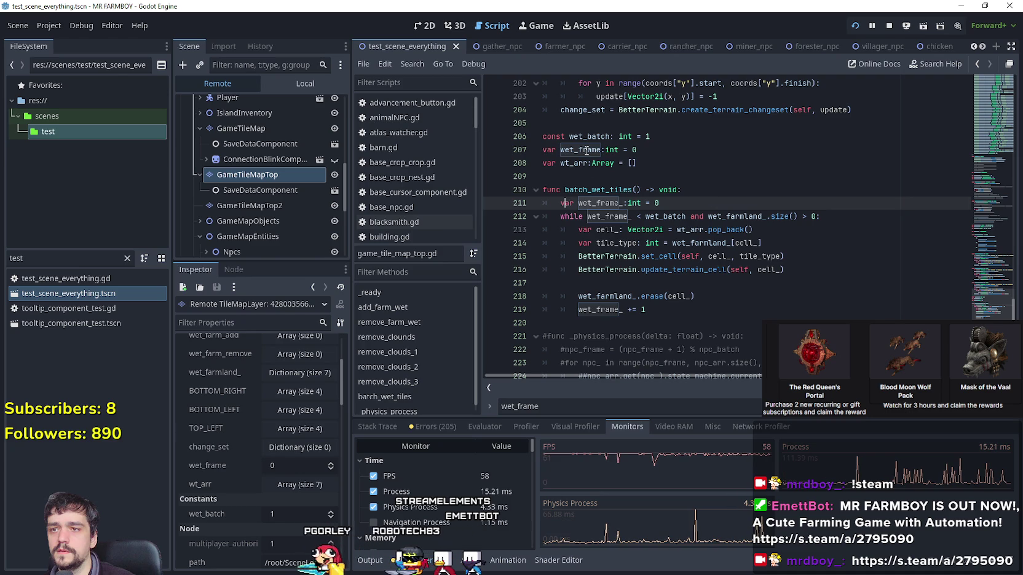
double_click(599, 203)
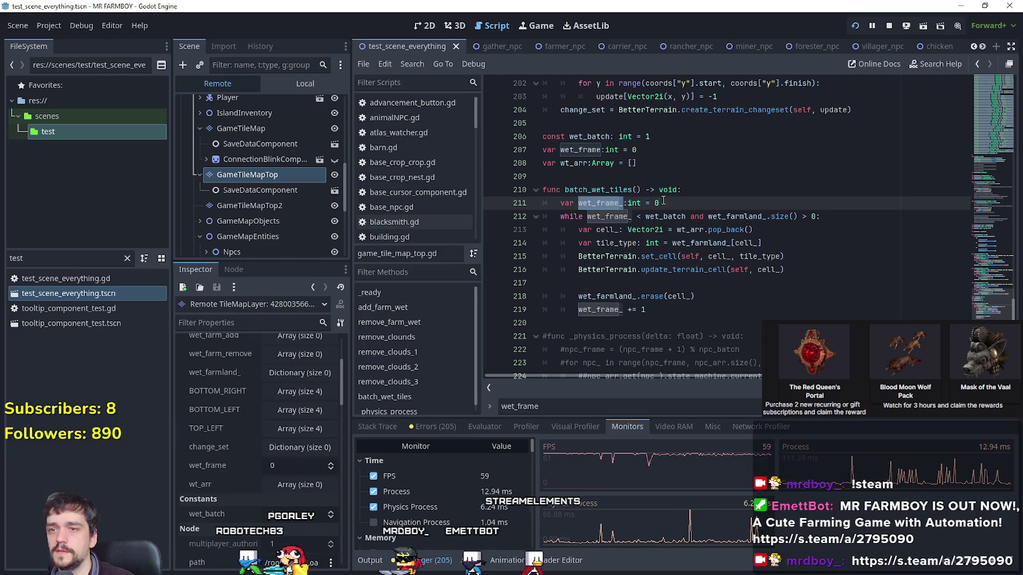
click(660, 203)
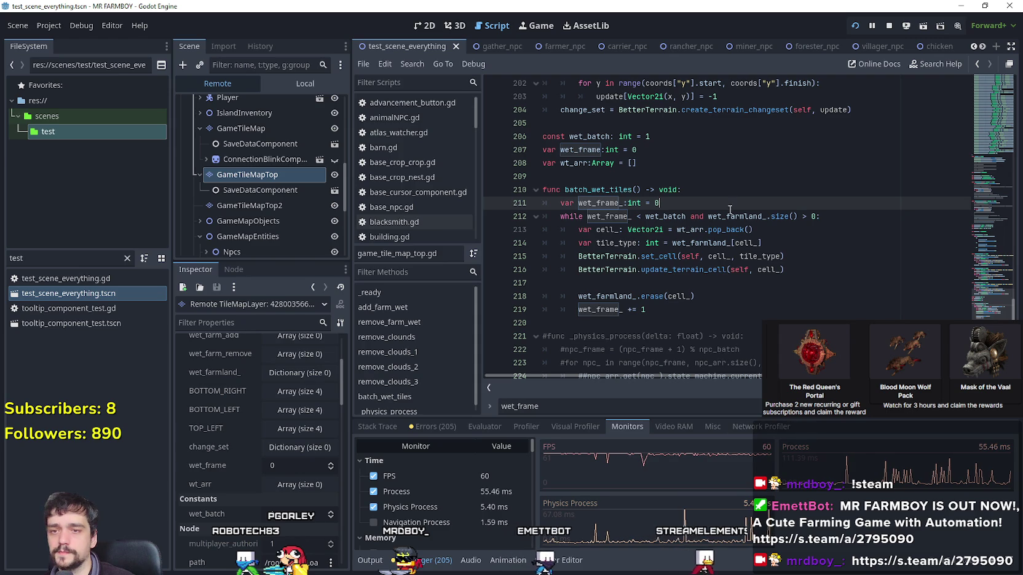
click(615, 149)
click(743, 297)
scroll(744, 302, down, 3)
scroll(743, 307, up, 2)
click(689, 285)
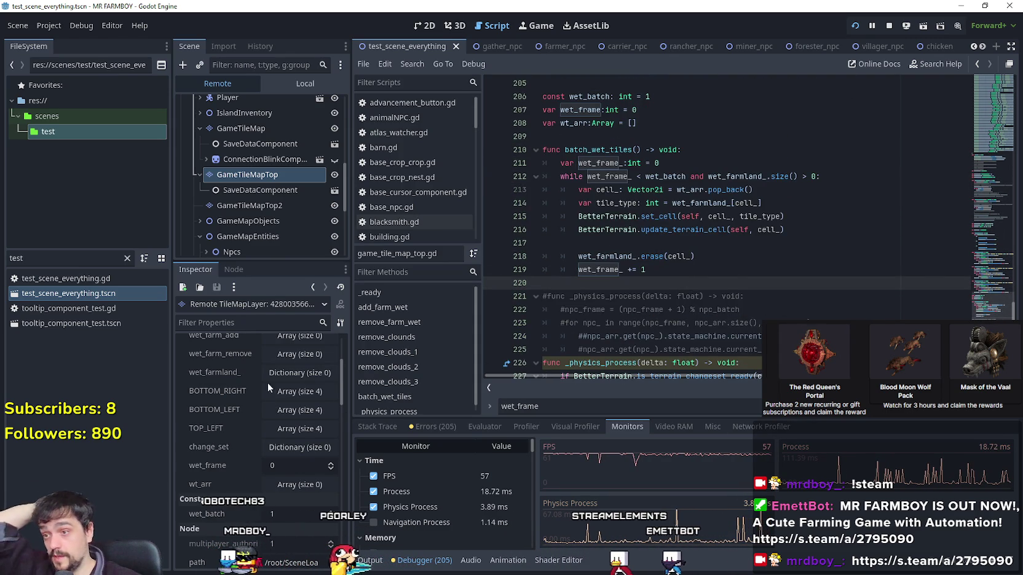
mouse_move(234, 374)
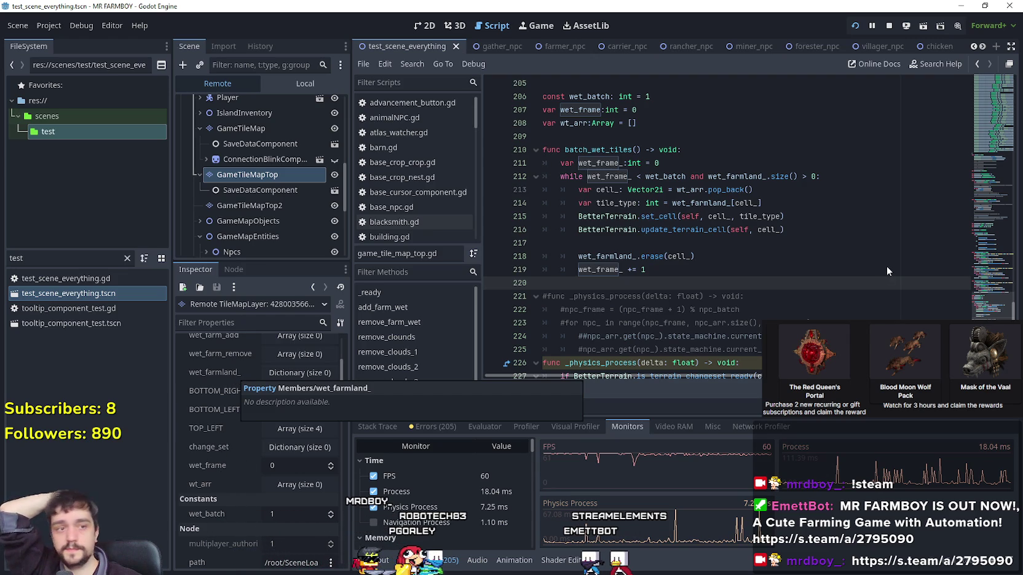
key(ctrl+f)
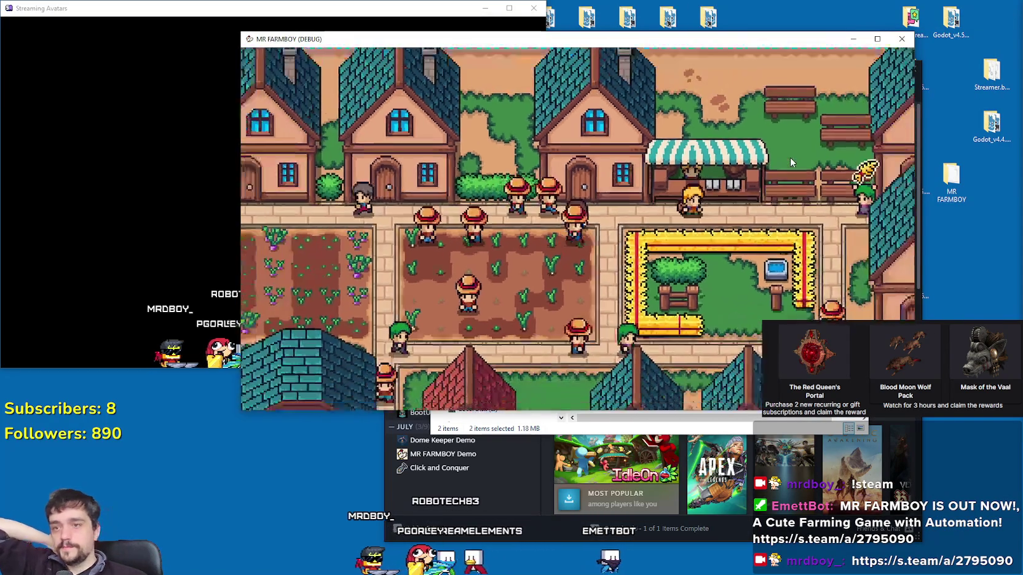
Close the MR FARMBOY debug window and let the game save before exiting.
scroll(789, 158, down, 5)
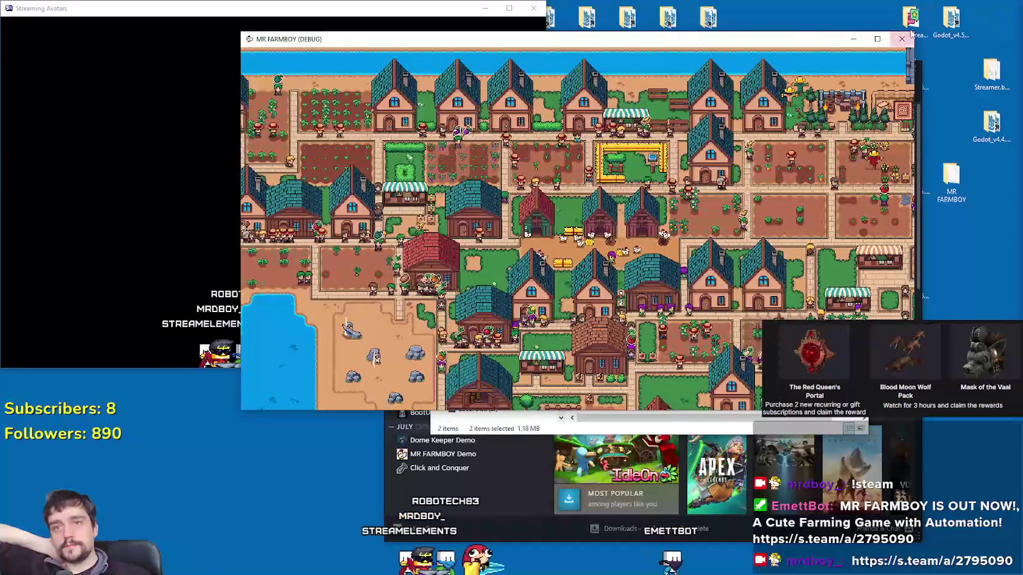
click(901, 39)
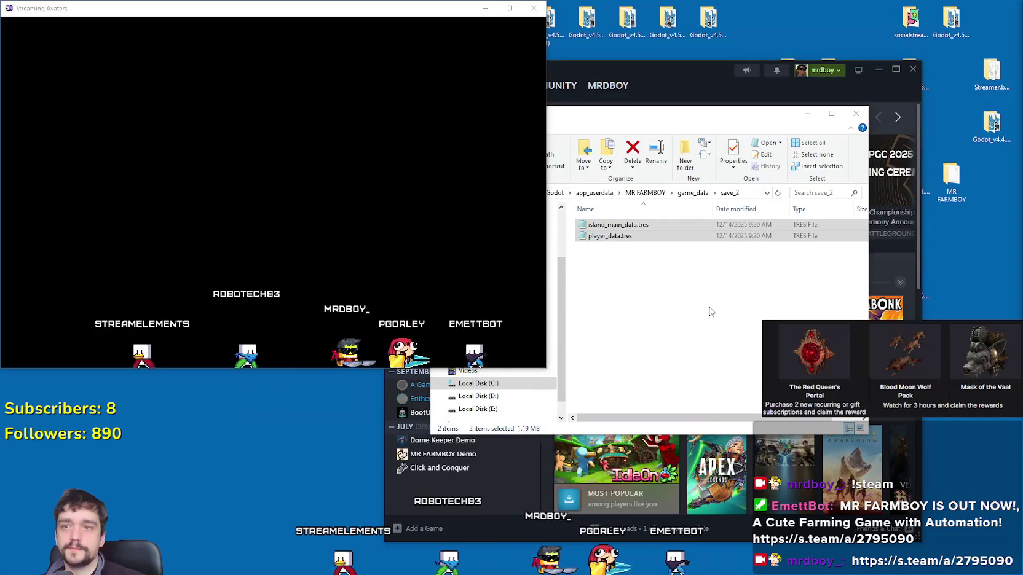
click(904, 258)
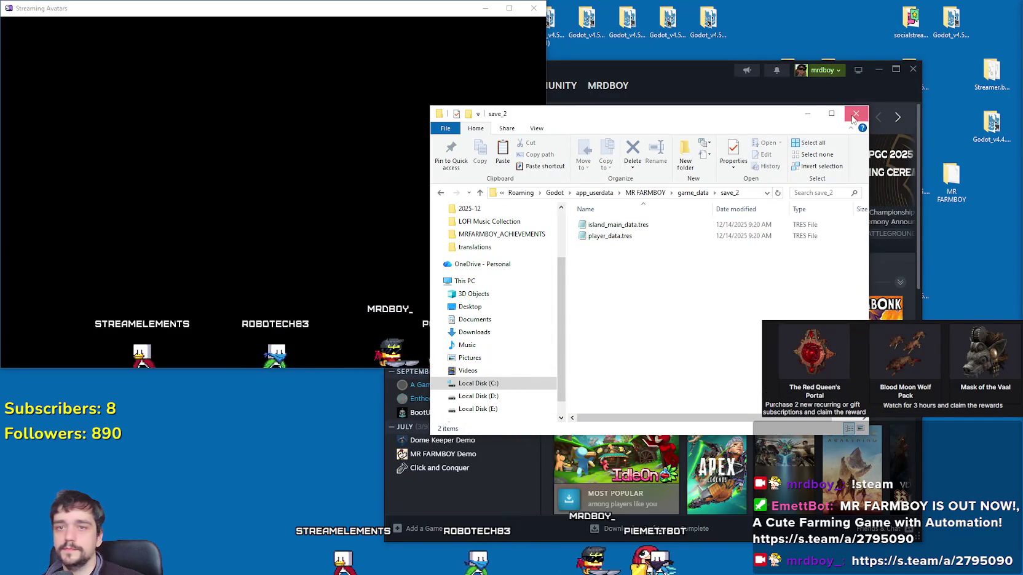
Close the save_2 folder, view the MR FARMBOY page in Steam, then minimise Steam.
click(854, 115)
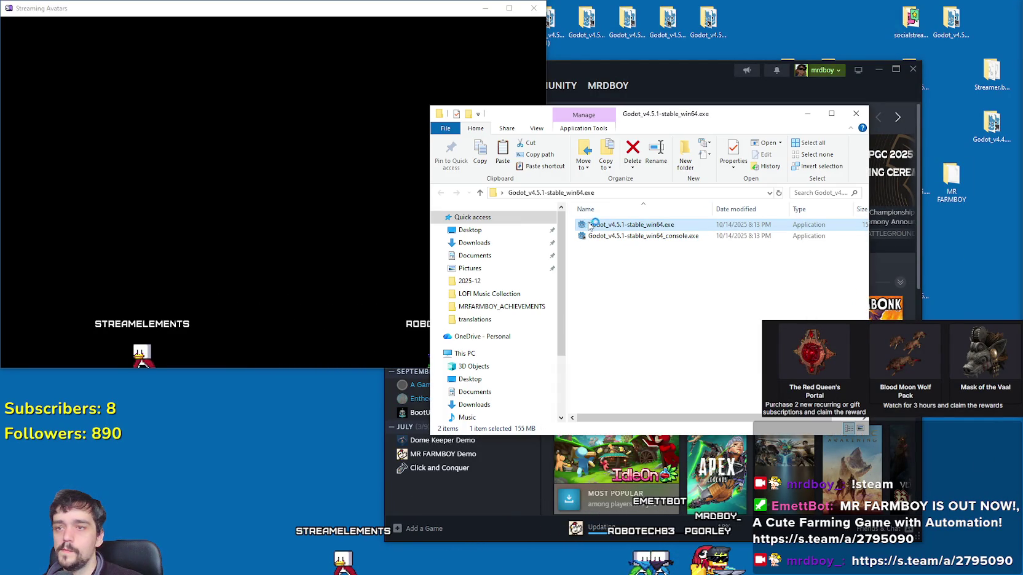
click(804, 535)
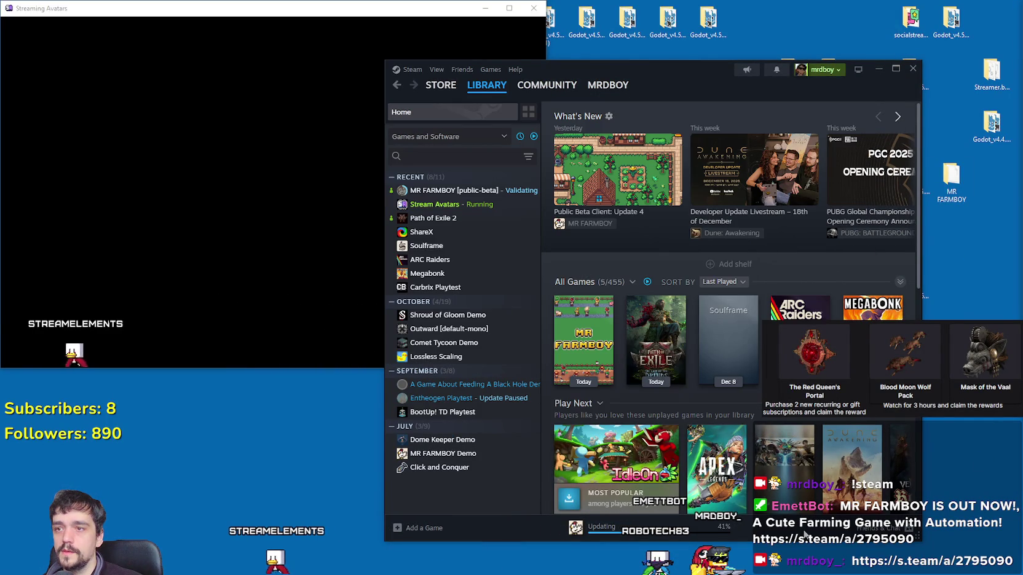
click(484, 191)
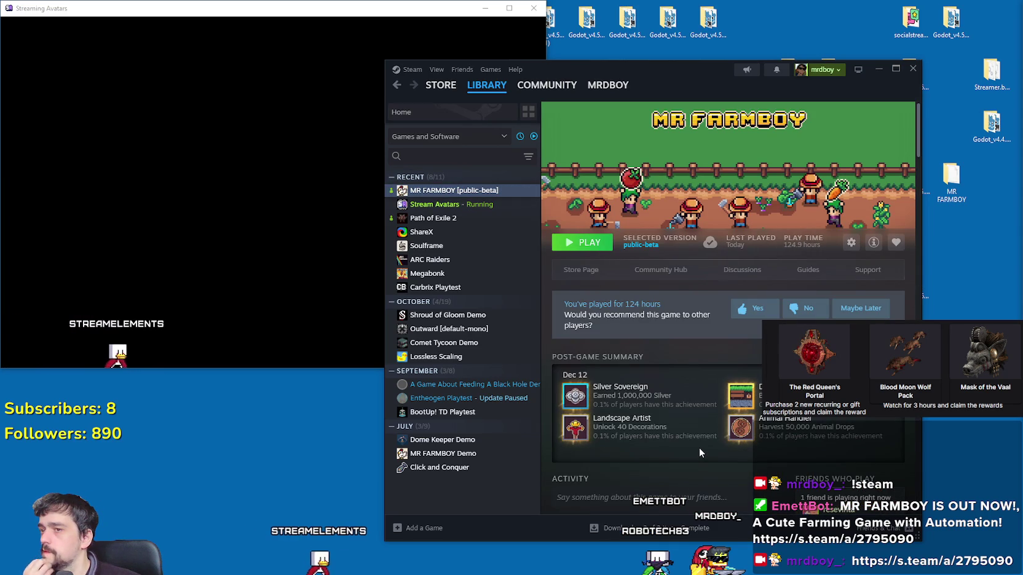
click(876, 70)
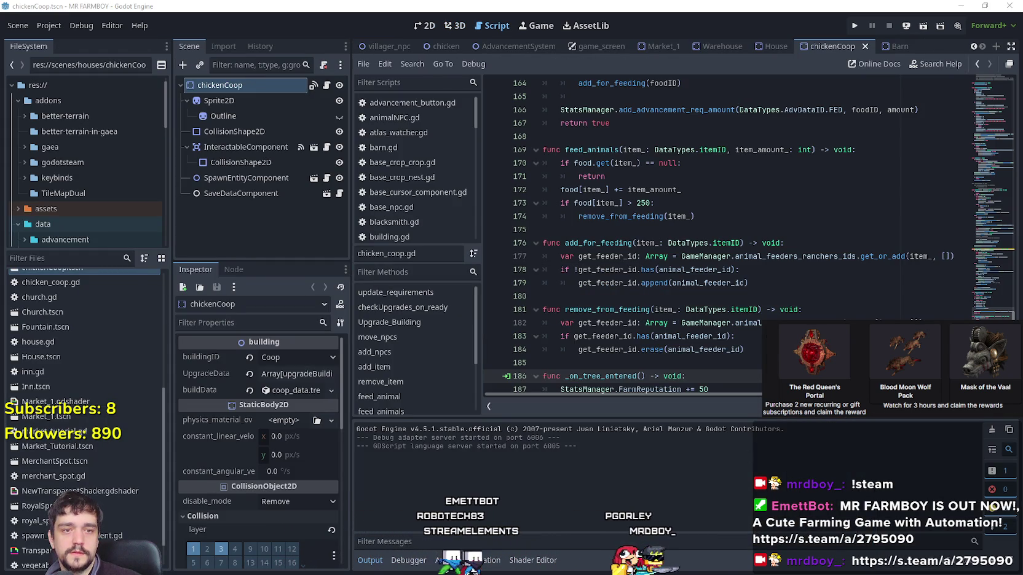
click(615, 243)
click(615, 136)
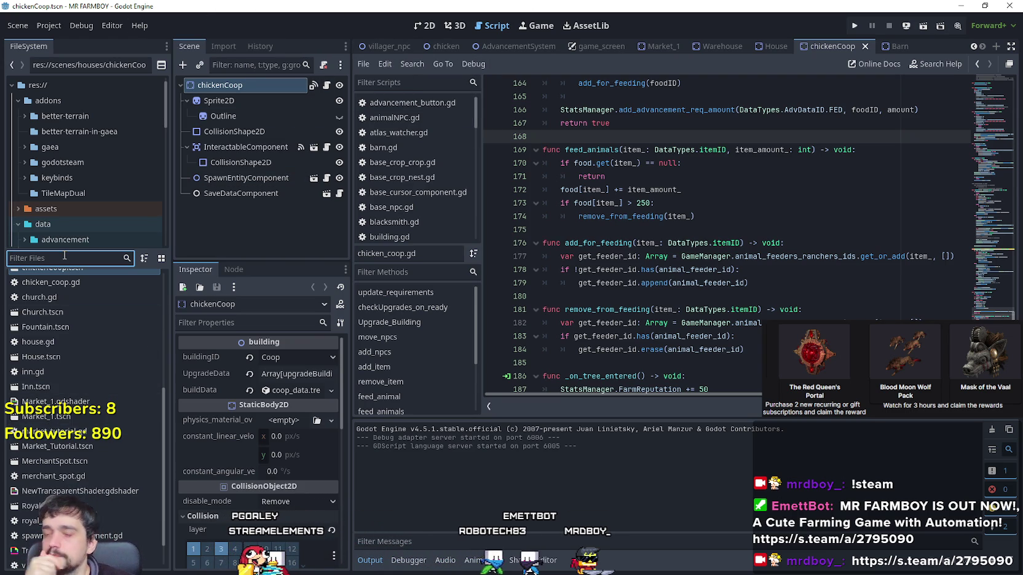
text(test)
Open test_scene_everything.tscn in the 2D view and zoom around the farm map.
double_click(56, 294)
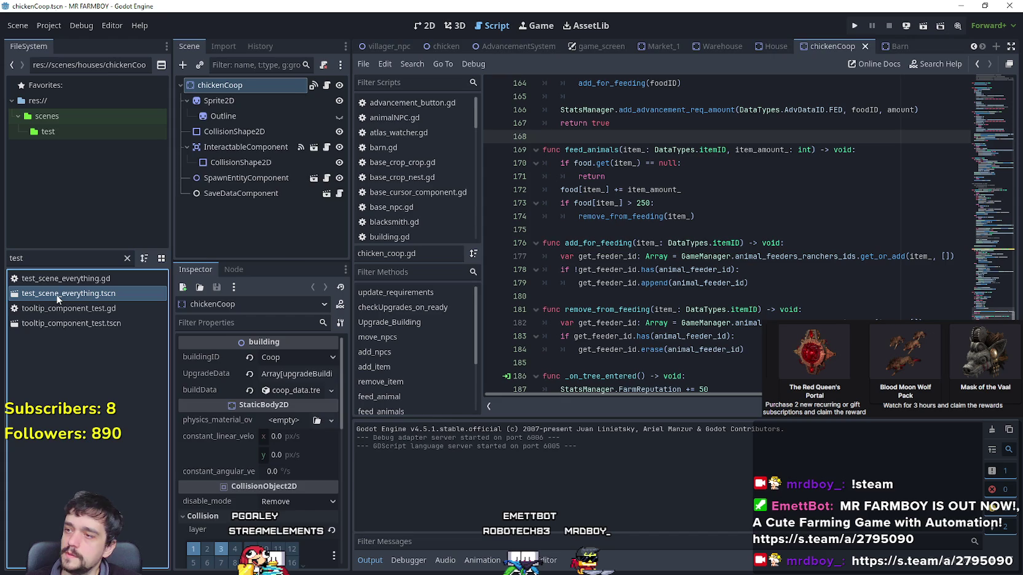
click(424, 26)
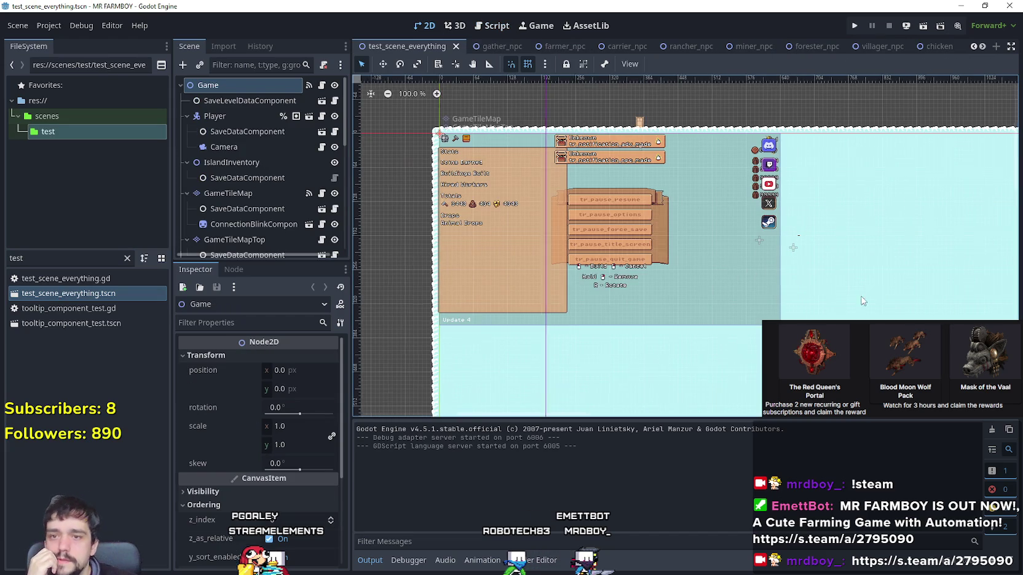
scroll(878, 309, right, 10)
scroll(779, 208, up, 3)
scroll(686, 233, up, 10)
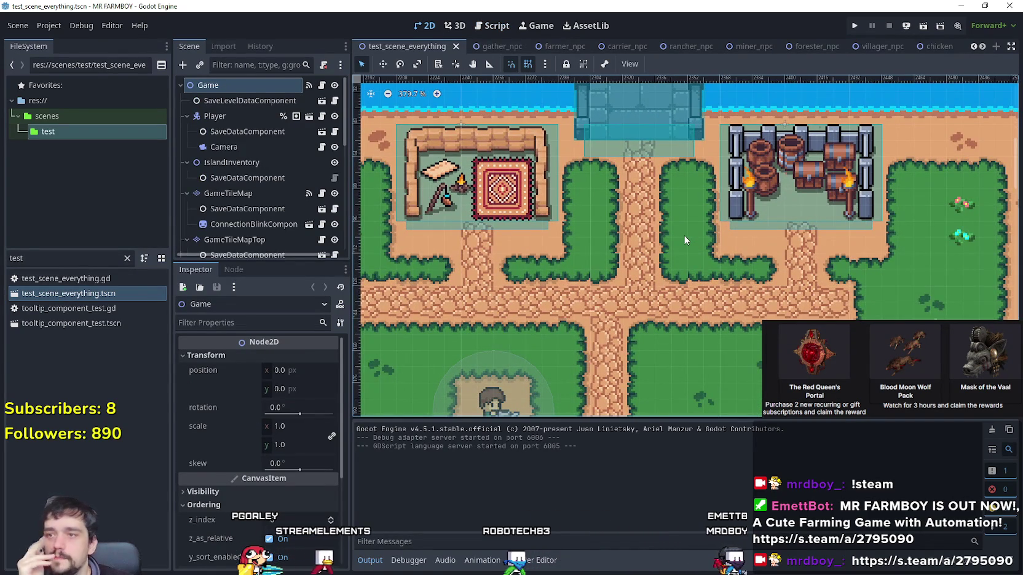
scroll(851, 259, up, 2)
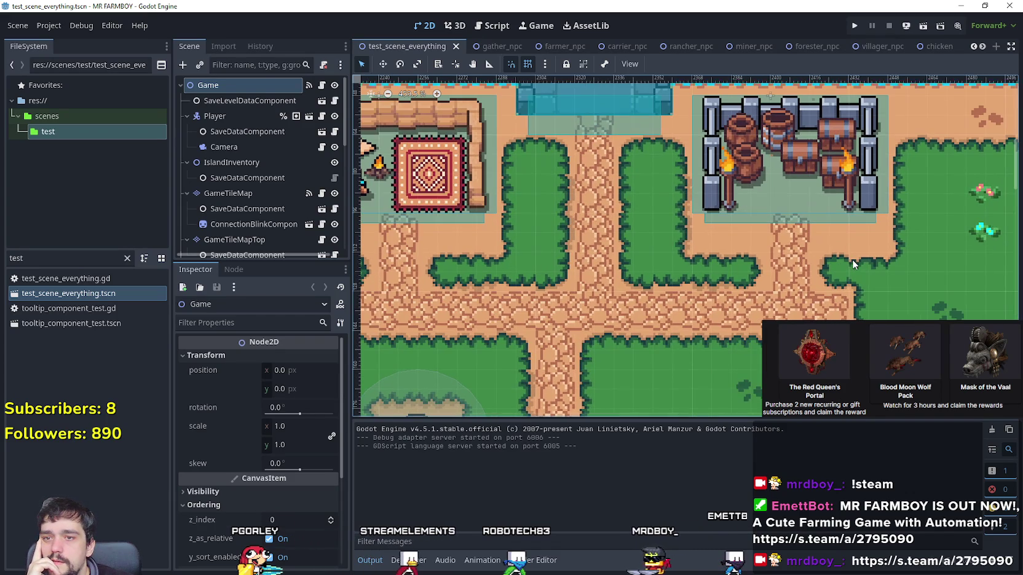
scroll(845, 254, up, 1)
scroll(811, 243, down, 1)
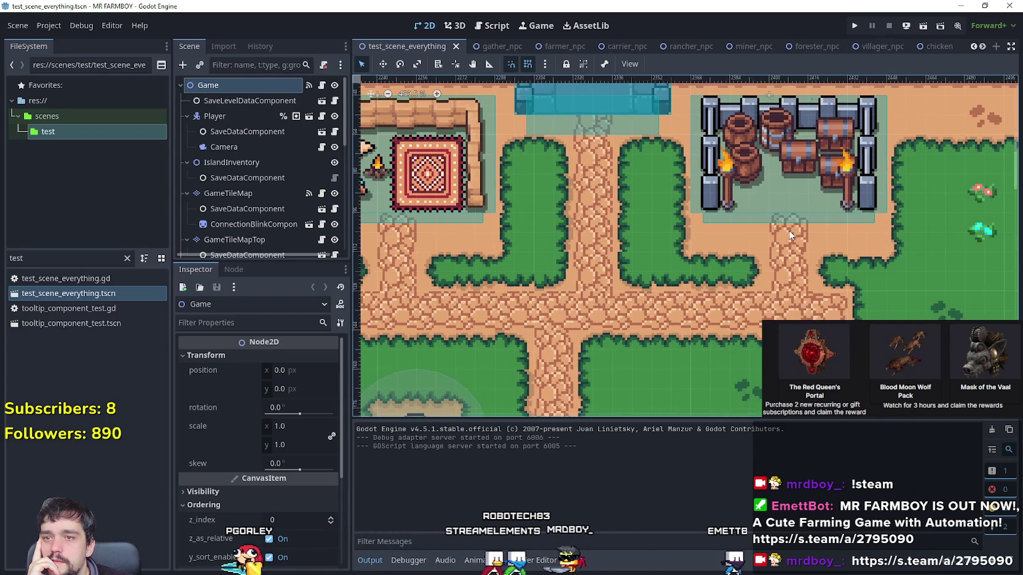
scroll(791, 234, down, 1)
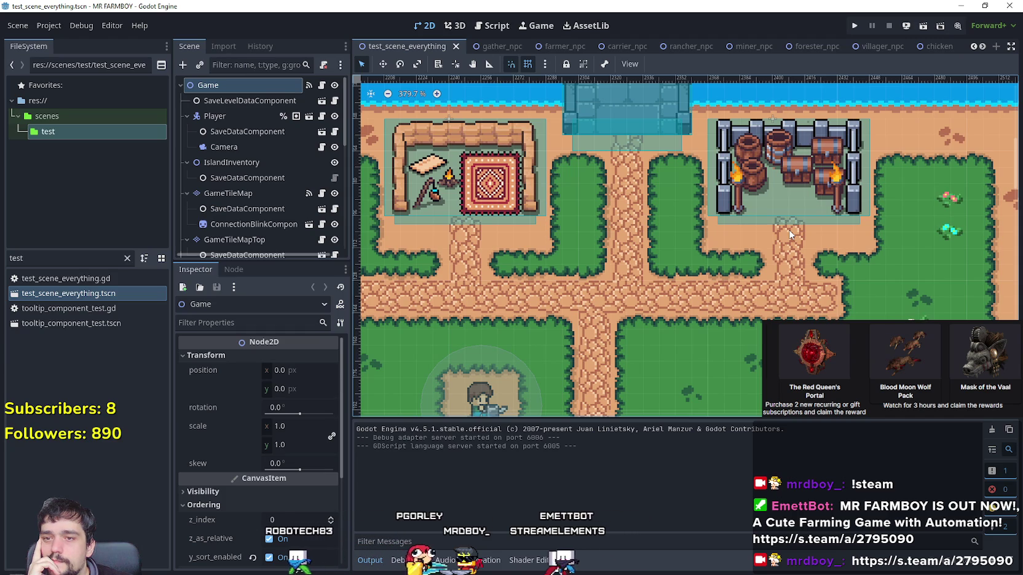
scroll(704, 255, up, 3)
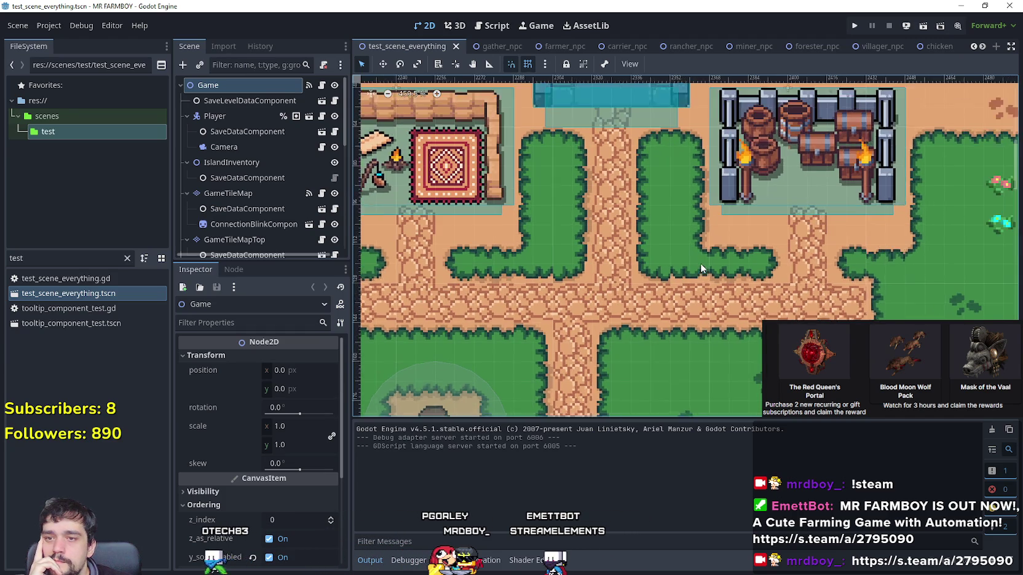
scroll(709, 245, down, 3)
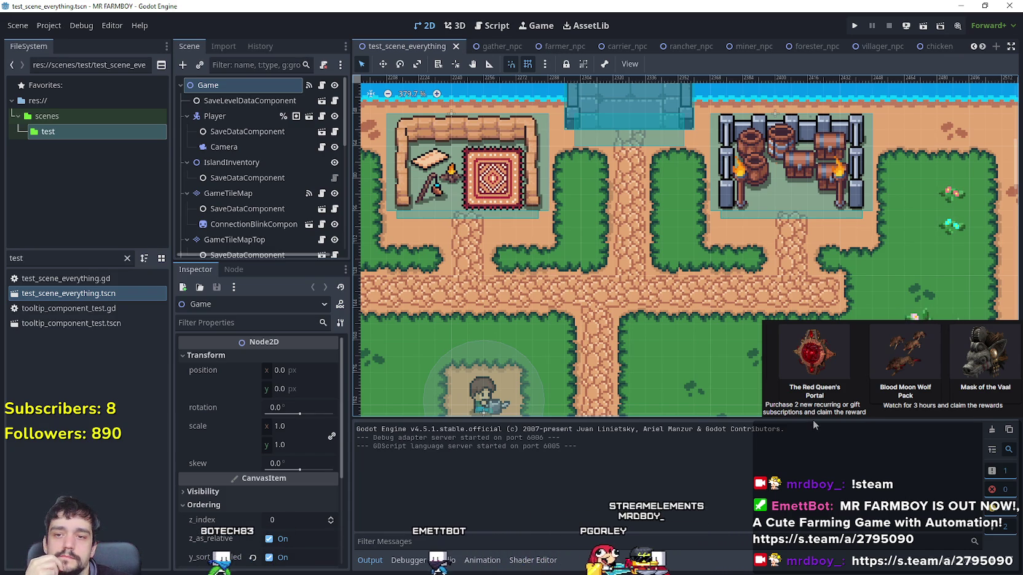
Enlarge the 2D viewport over the output panel and keep zooming around the map.
drag(813, 420, 816, 457)
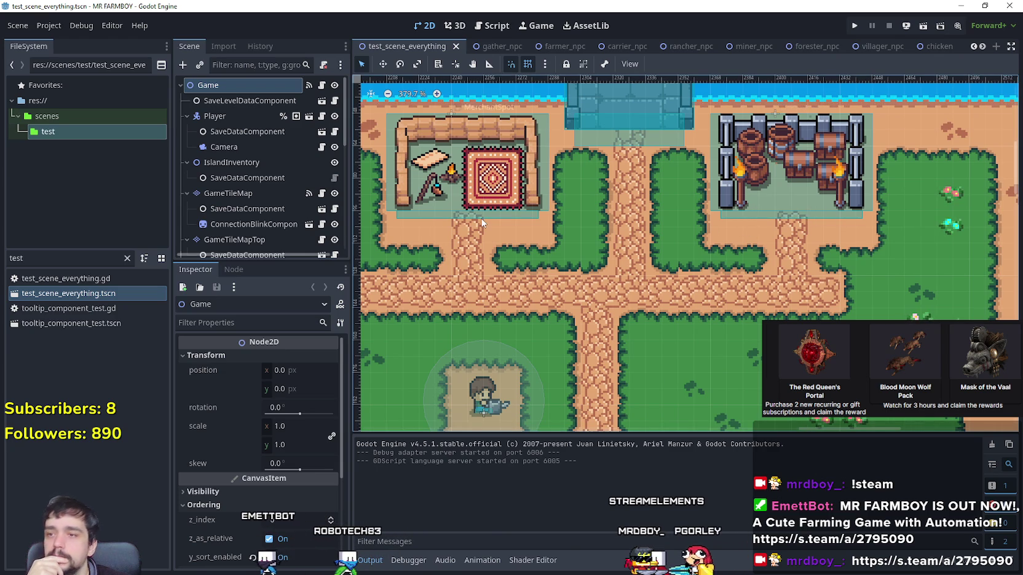
scroll(482, 221, up, 2)
scroll(485, 221, down, 2)
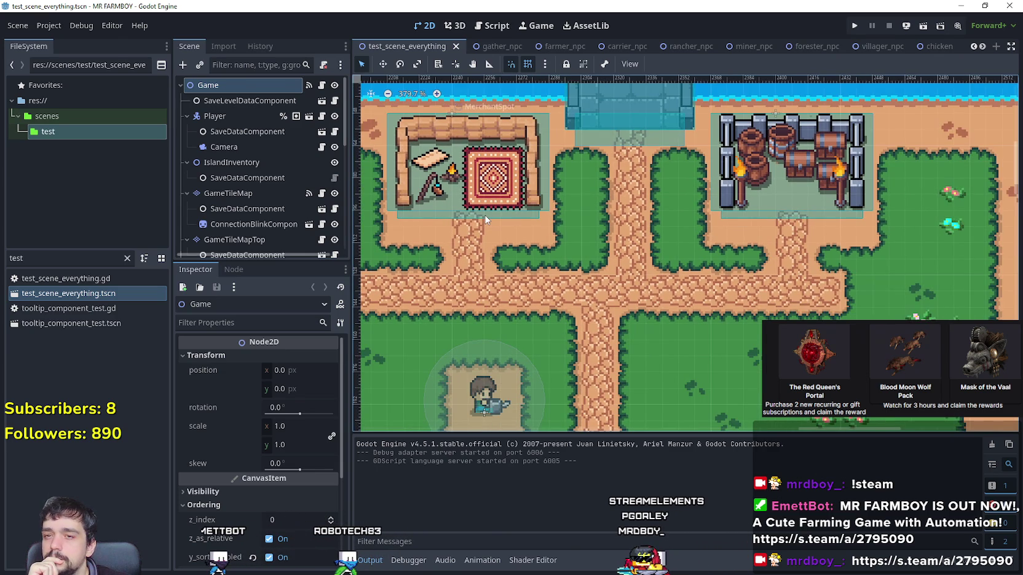
scroll(460, 235, up, 5)
scroll(413, 251, down, 4)
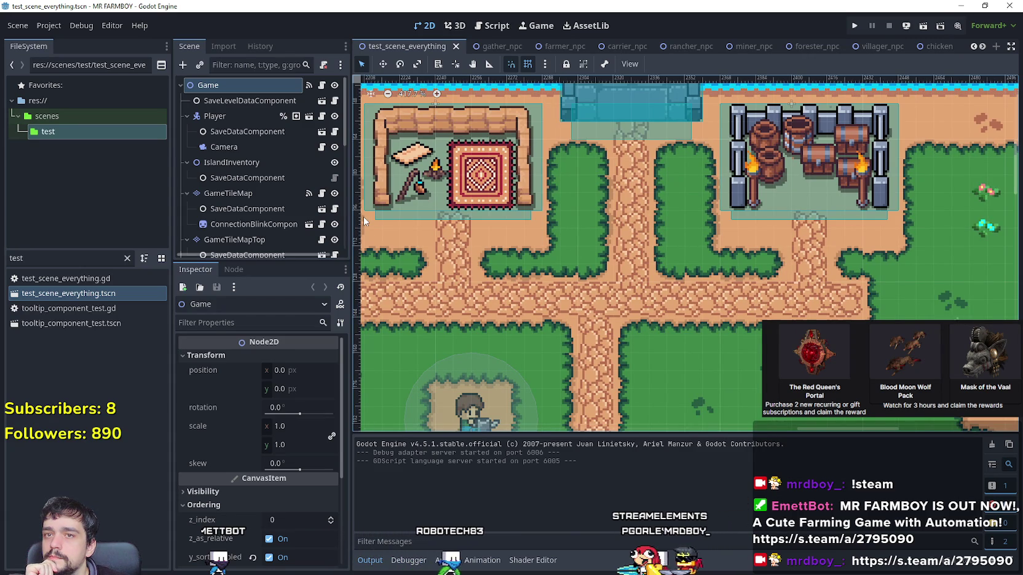
double_click(18, 258)
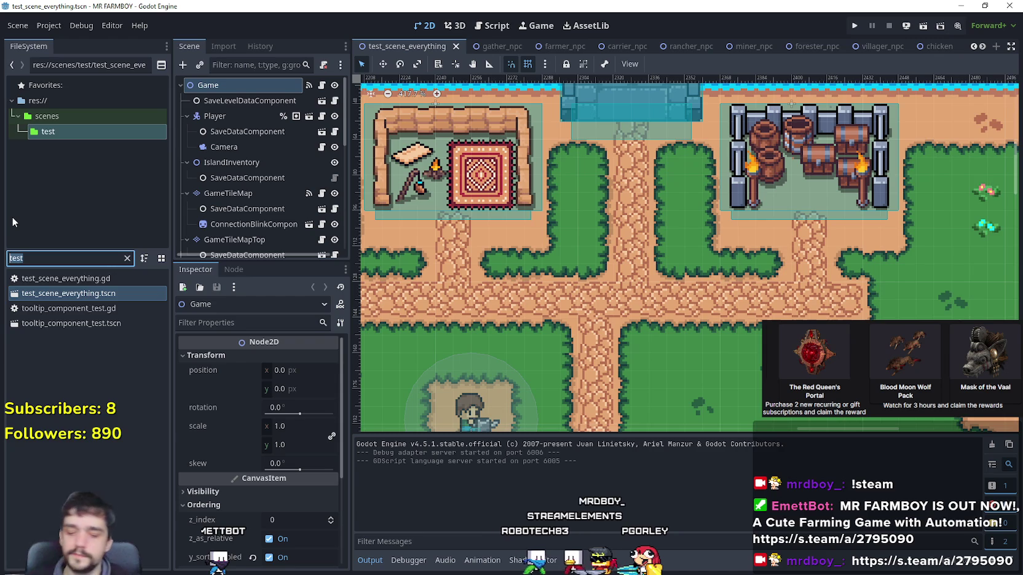
Filter for 'merchan', open merchant_npc.tscn and inspect its sprite, navigation and interactable nodes.
text(merchan)
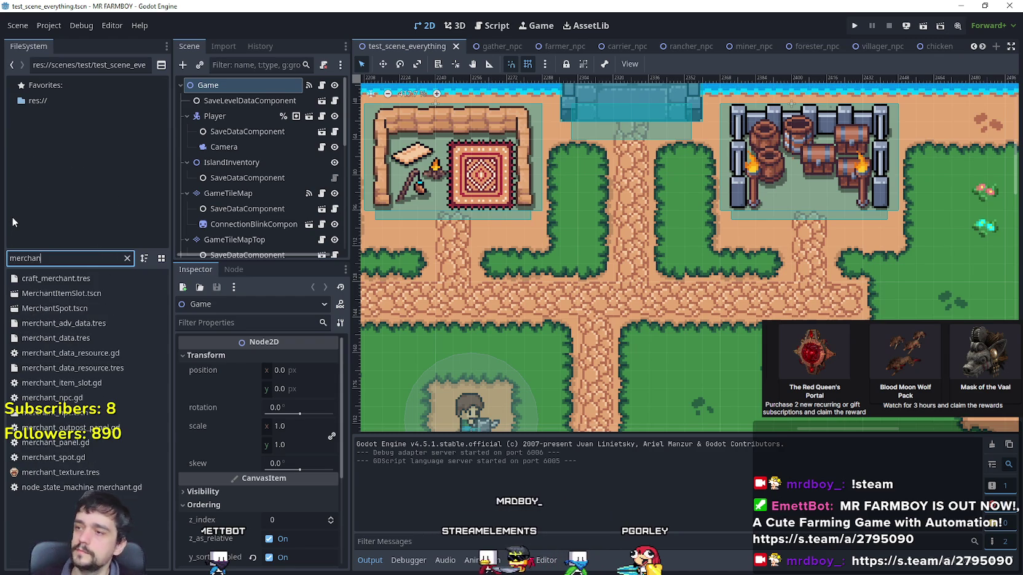
double_click(105, 413)
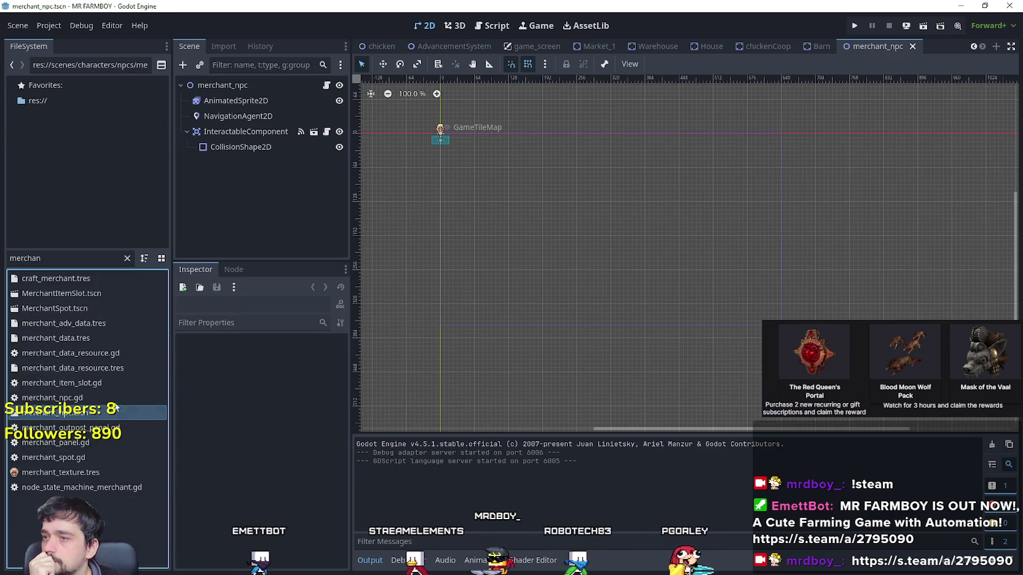
scroll(433, 130, up, 8)
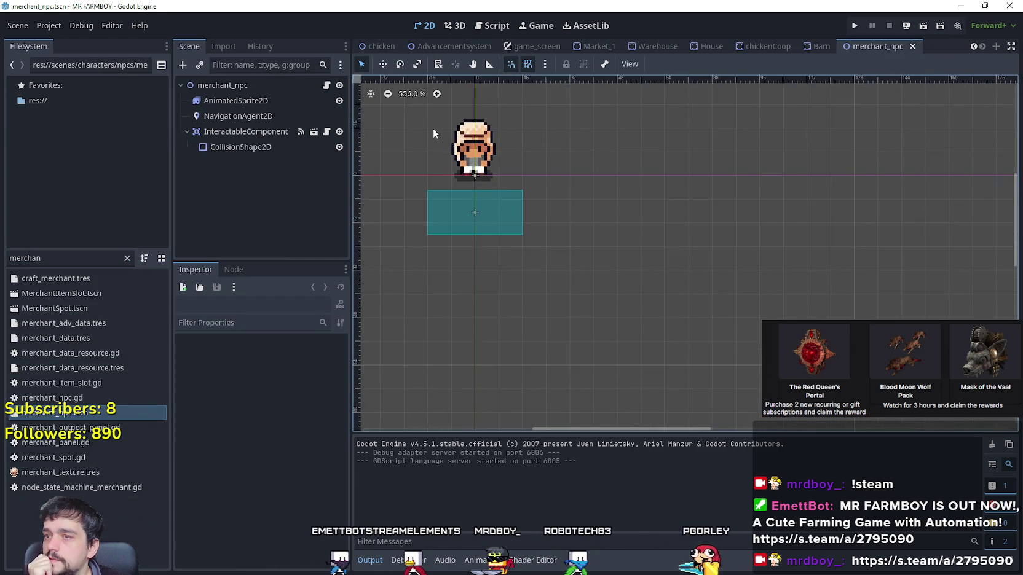
click(222, 85)
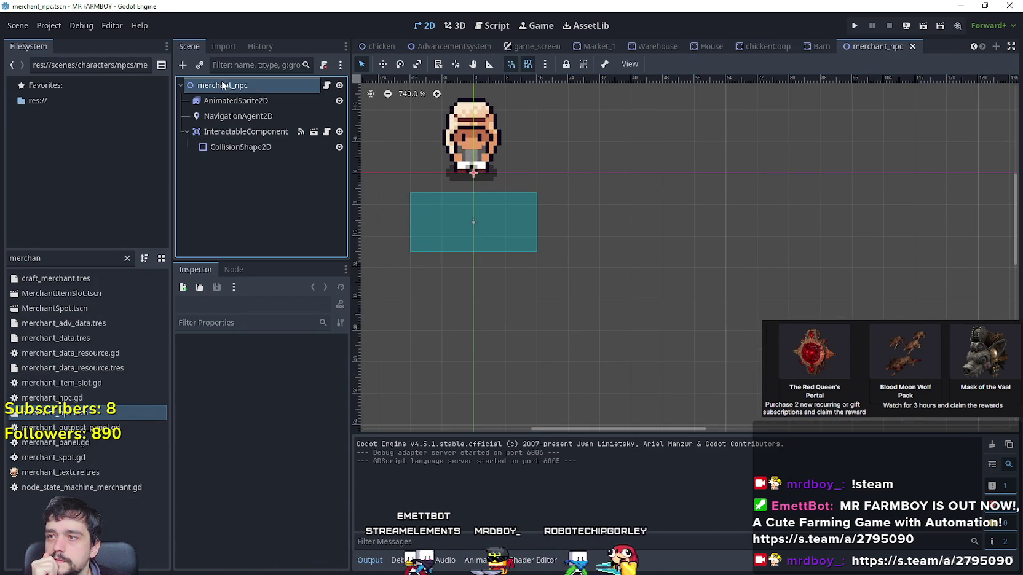
click(245, 103)
click(242, 117)
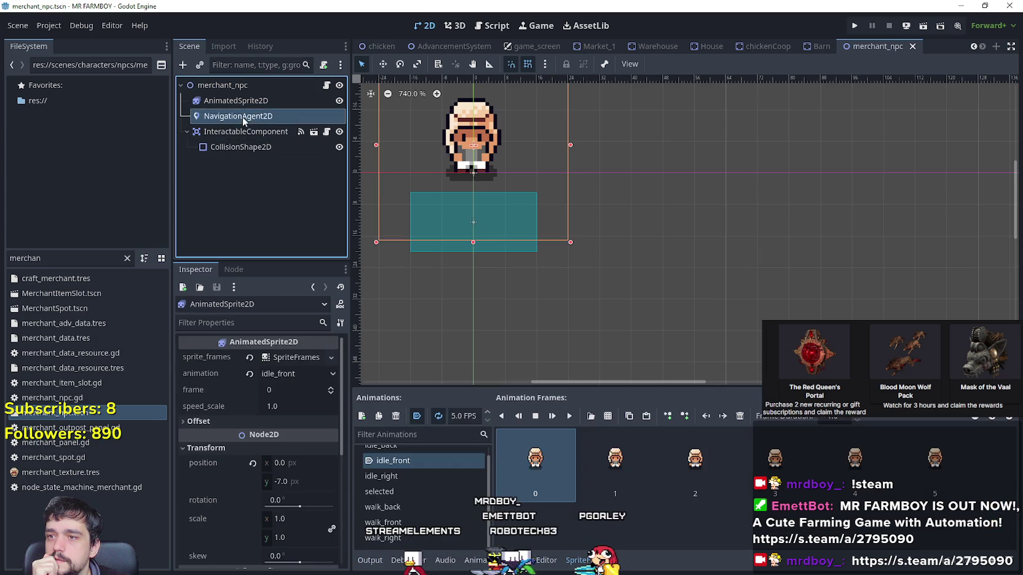
click(246, 132)
click(271, 102)
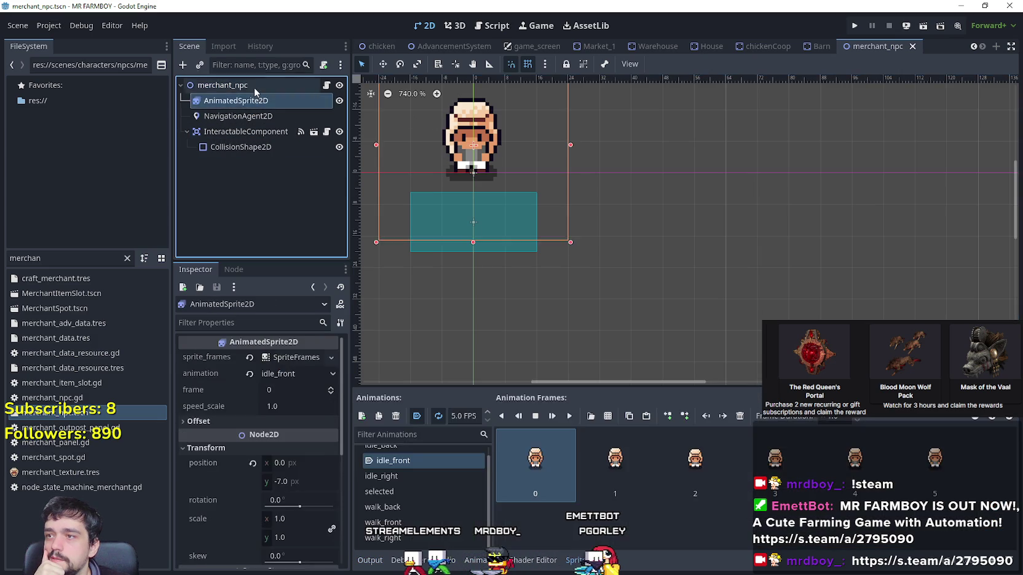
Add a child node under the merchant_npc root, searching for 'colli'.
right_click(254, 86)
click(332, 114)
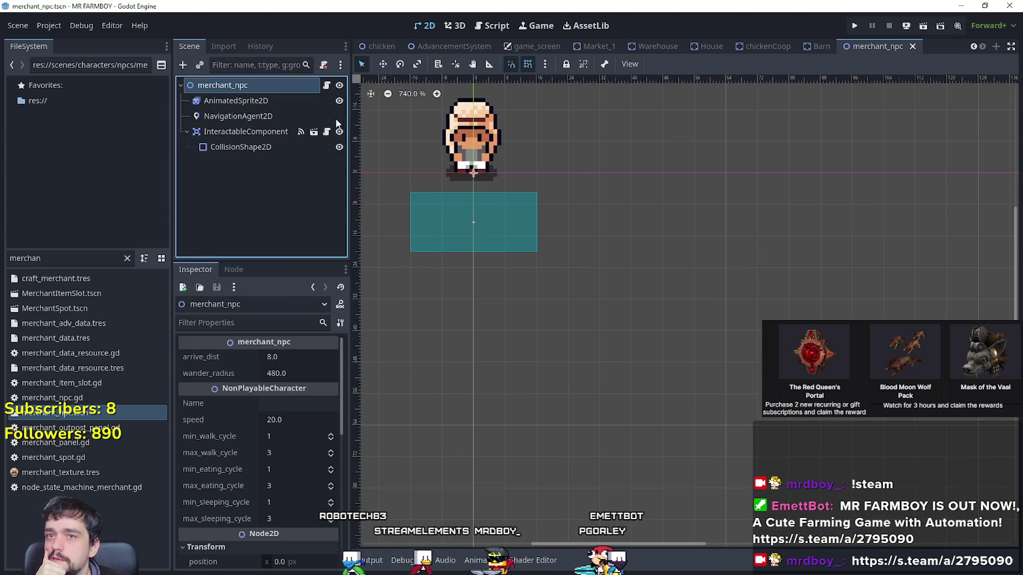
text(colli)
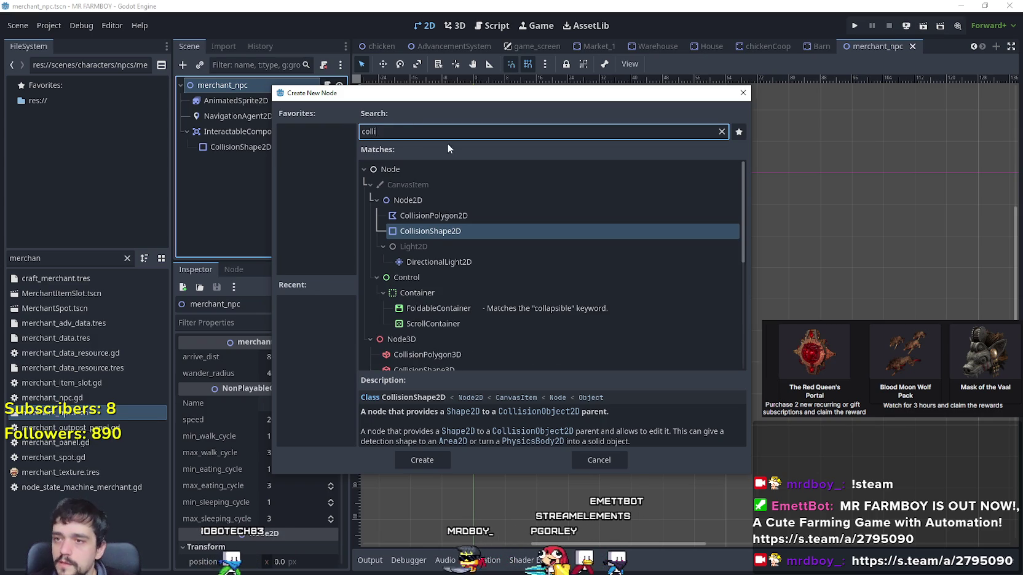
Add a CollisionShape2D as merchant_npc's first child and bring up its Shape type list.
click(425, 465)
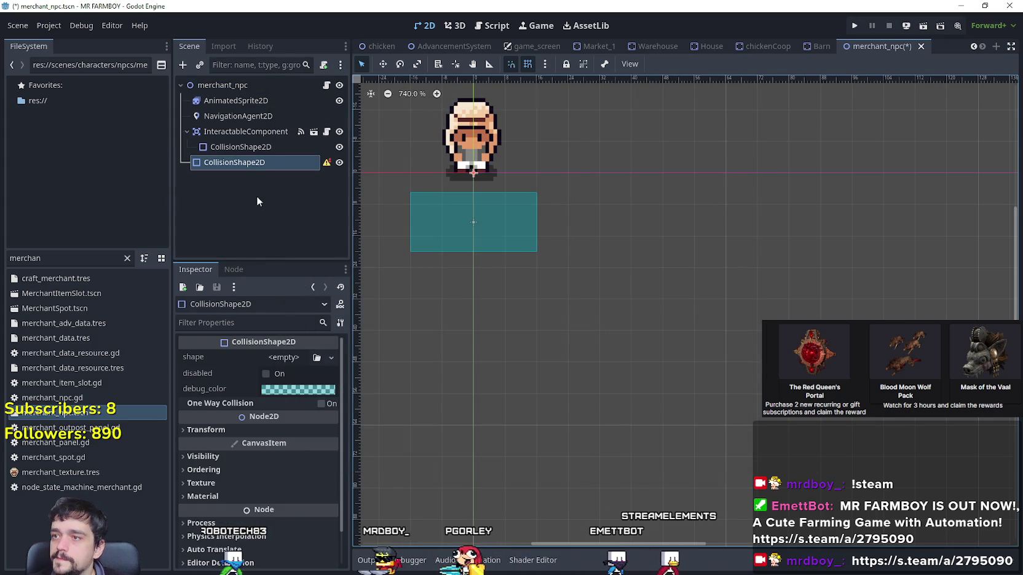
drag(234, 163, 244, 93)
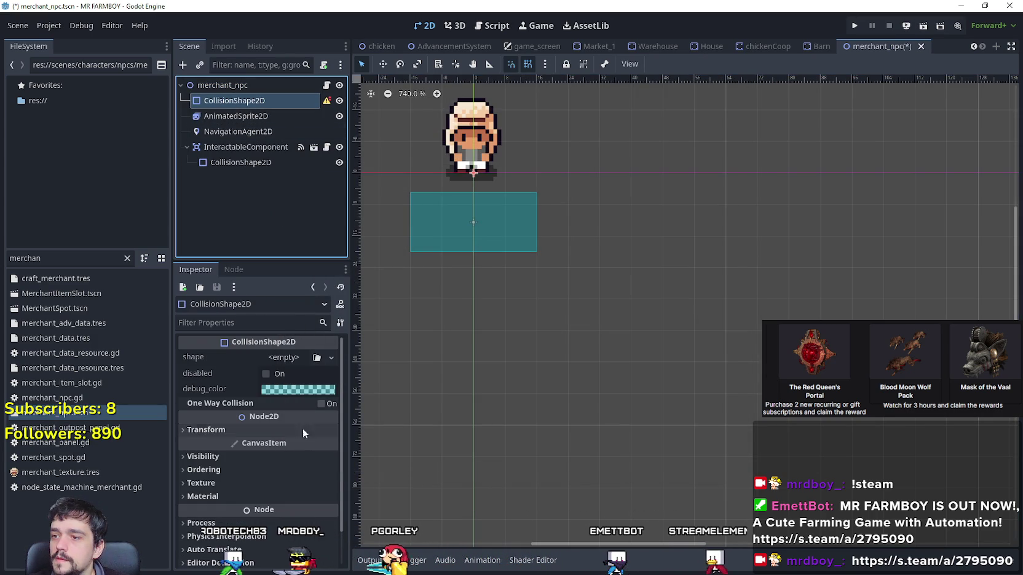
click(292, 361)
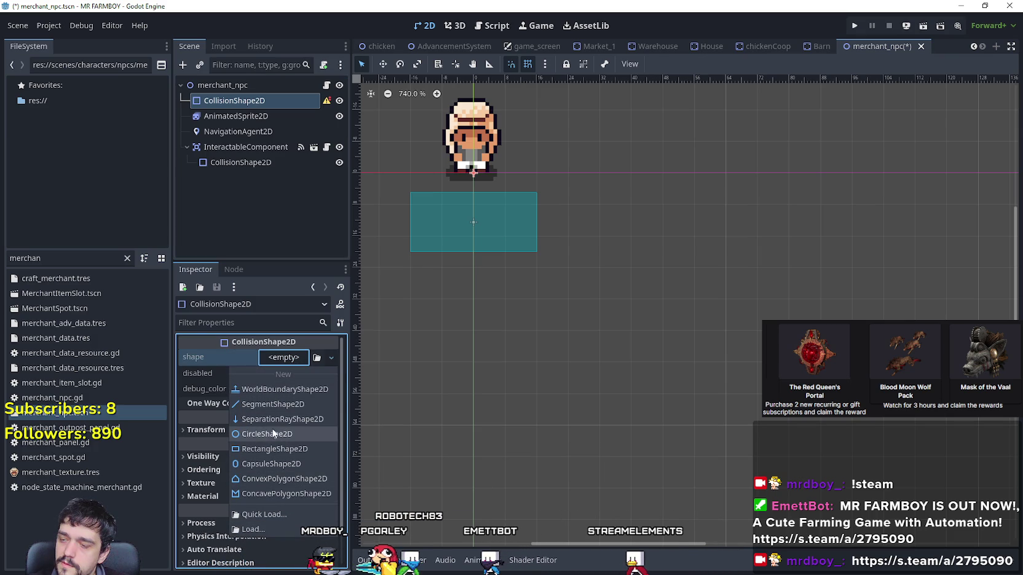
Give the collision node a New RectangleShape2D and resize it over the merchant's torso.
click(274, 448)
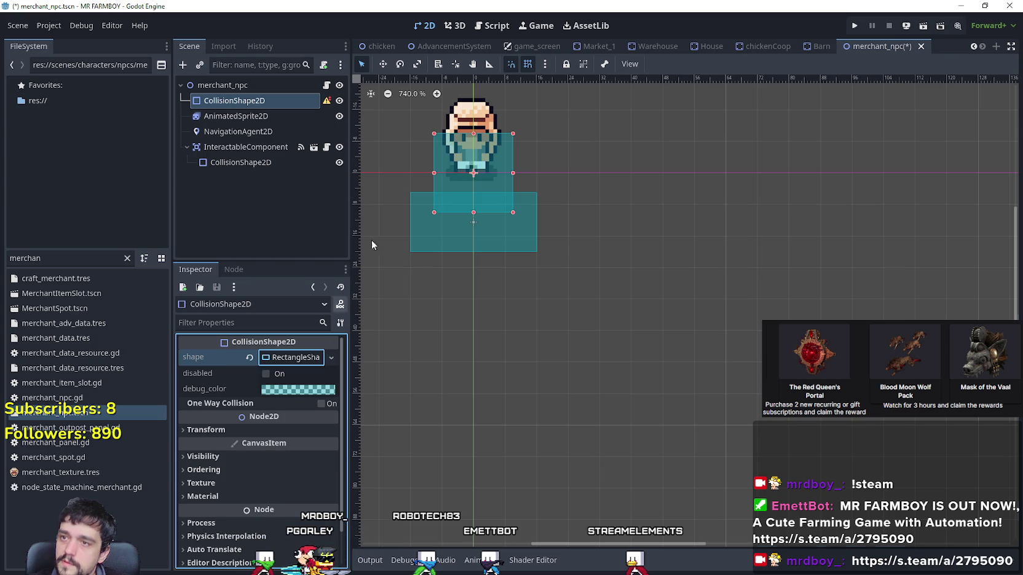
scroll(462, 201, up, 5)
scroll(498, 204, up, 4)
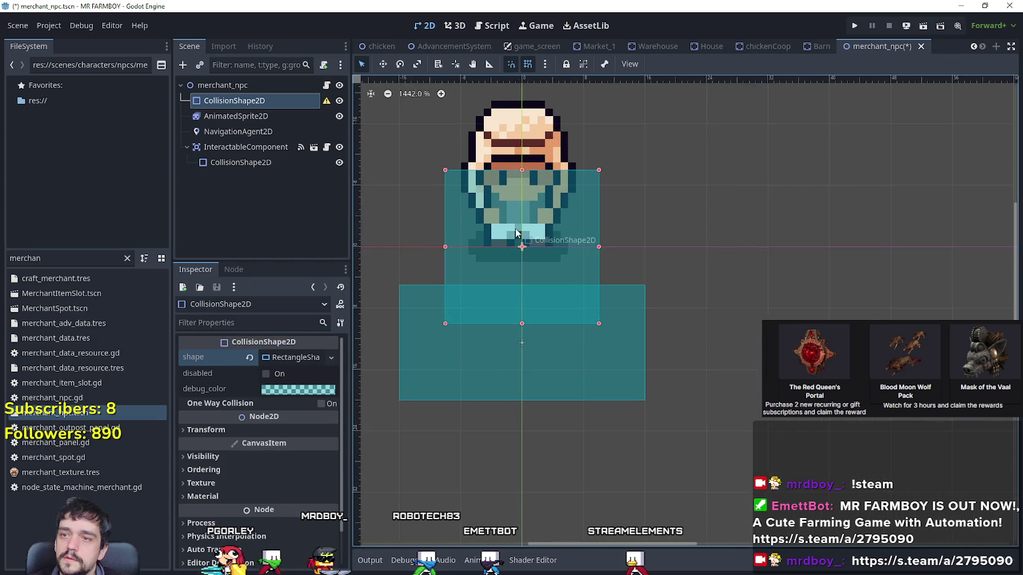
mouse_move(617, 344)
mouse_down()
mouse_move(593, 277)
mouse_move(593, 293)
mouse_up()
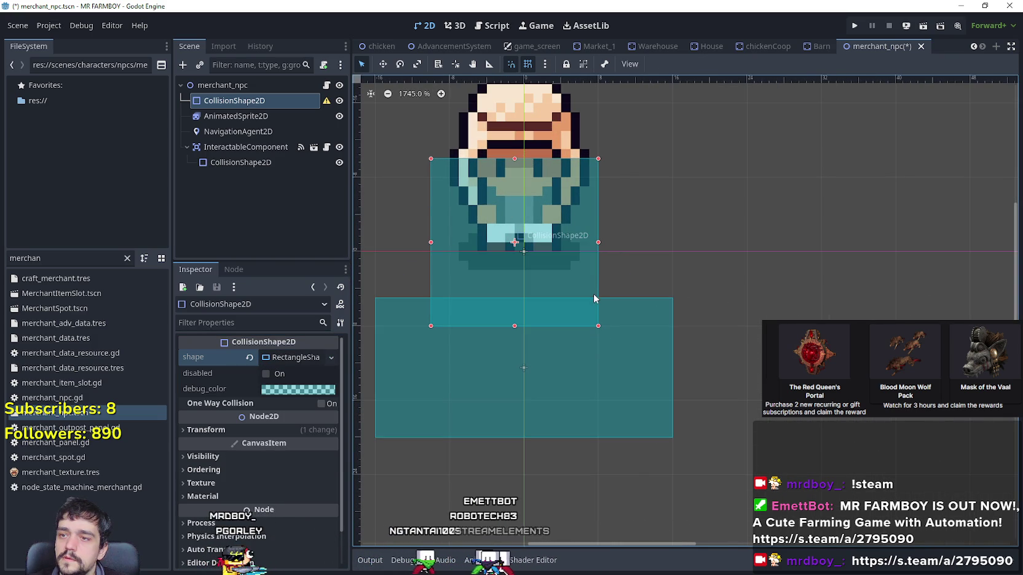
drag(433, 325, 461, 319)
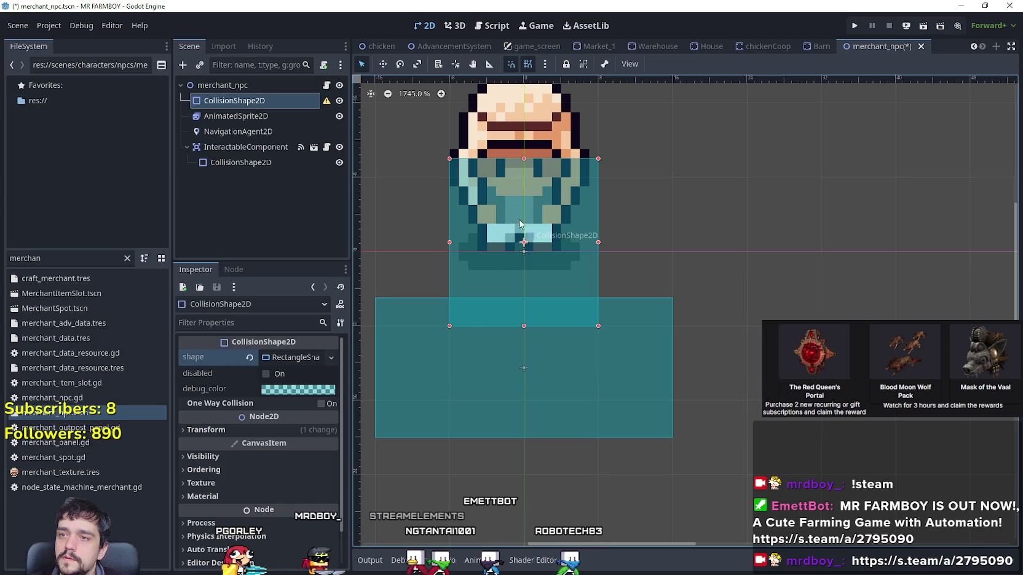
drag(524, 158, 523, 169)
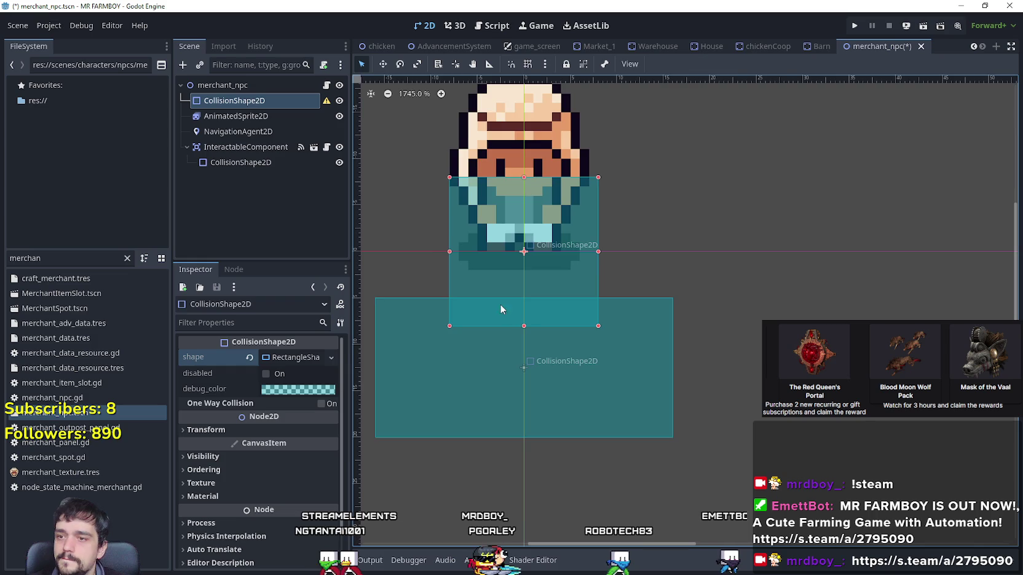
scroll(510, 313, up, 3)
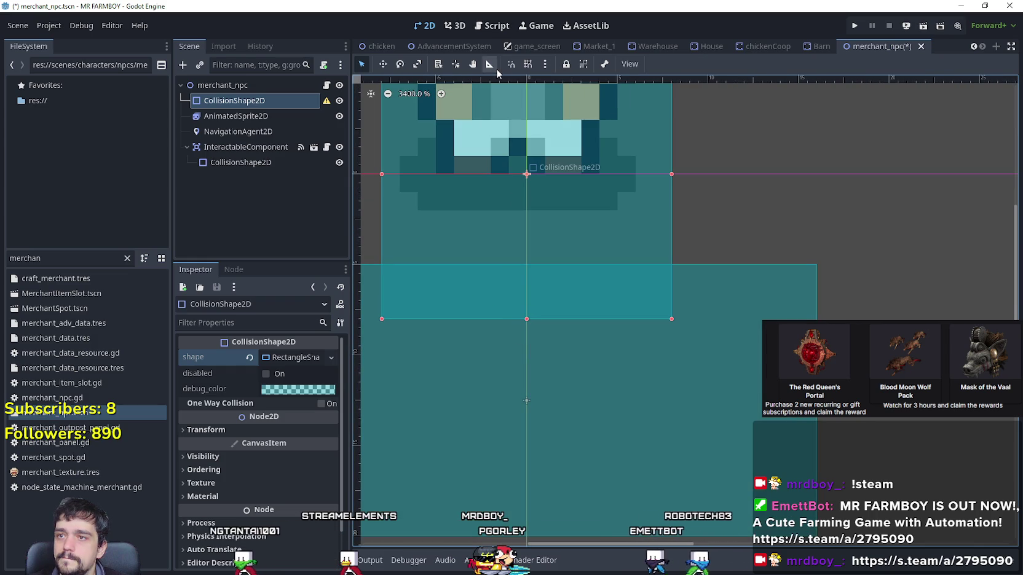
drag(526, 320, 526, 255)
scroll(526, 253, down, 4)
Turn on grid snapping and save merchant_npc.tscn.
click(528, 67)
scroll(639, 312, down, 3)
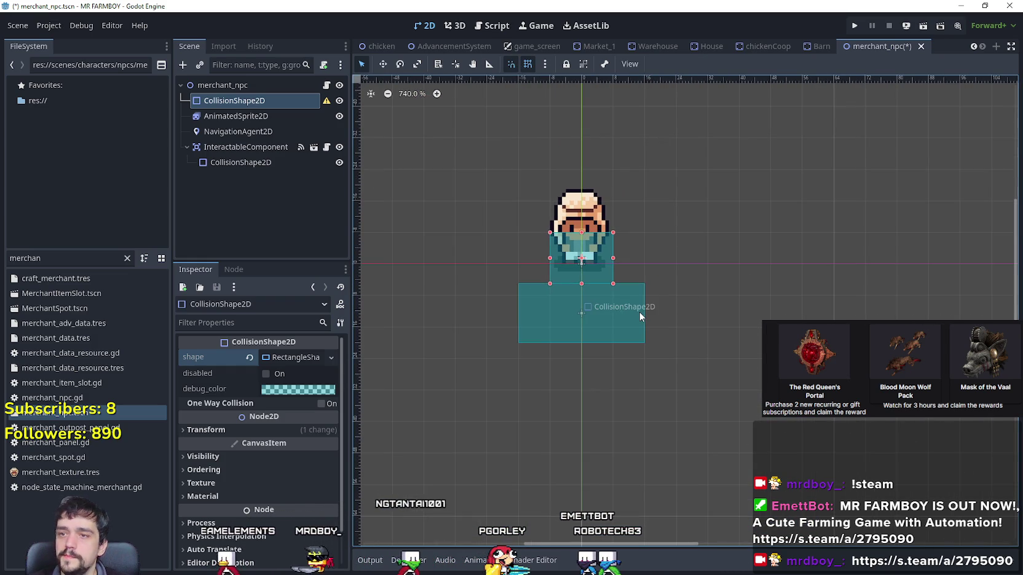
key(ctrl+s)
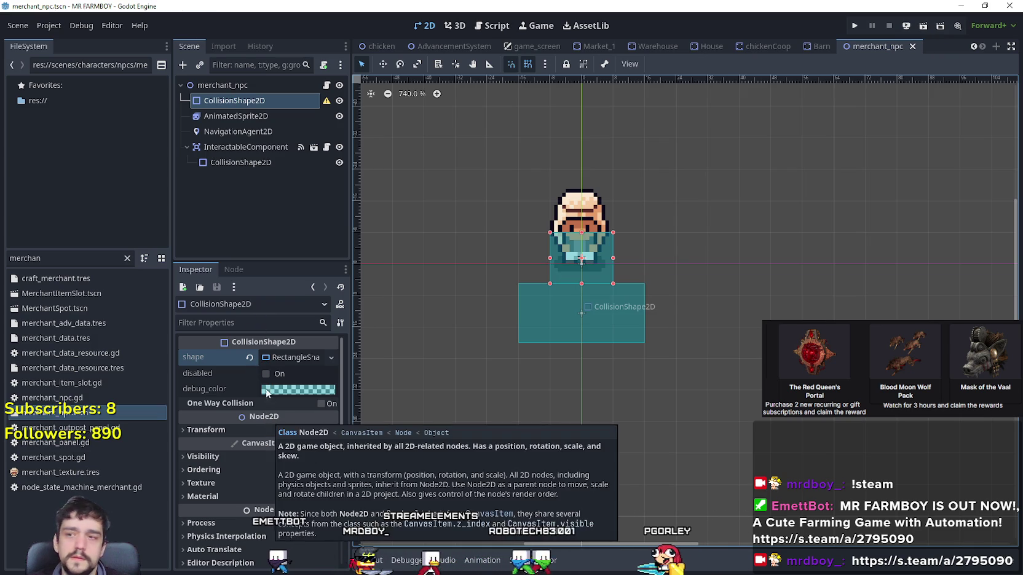
mouse_move(327, 105)
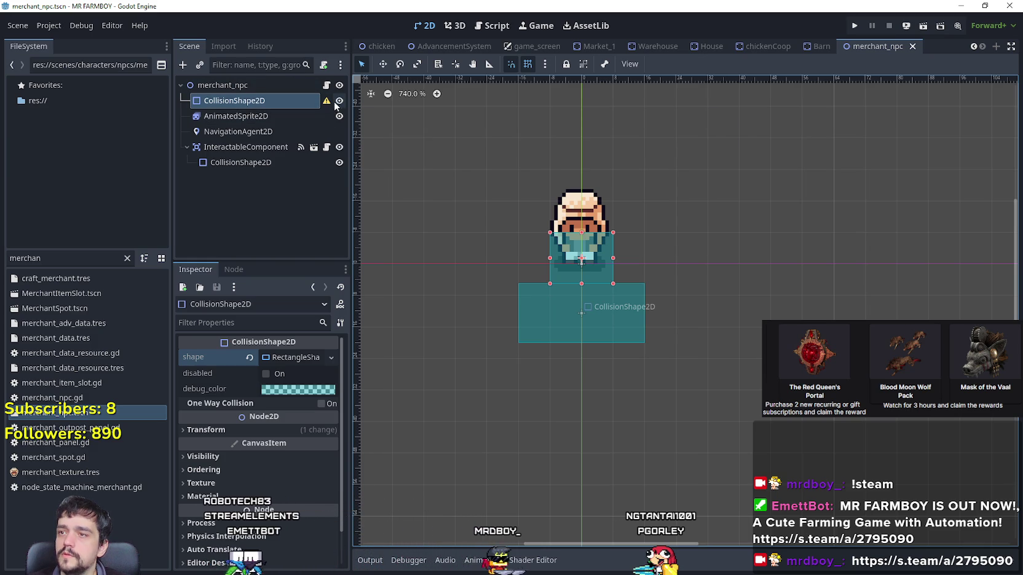
Move the body CollisionShape2D under InteractableComponent and rename it 'collision'.
click(278, 163)
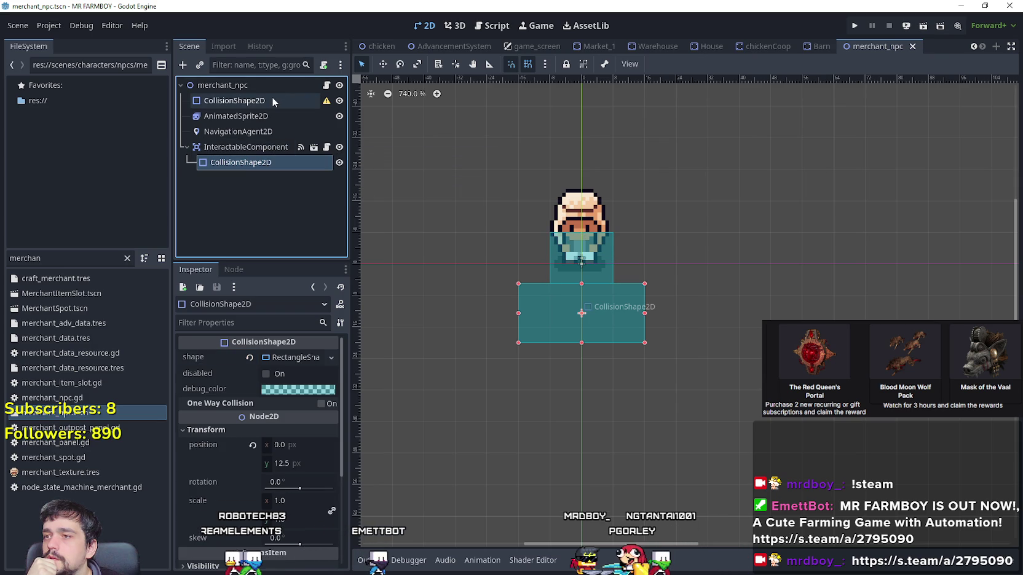
mouse_move(271, 100)
mouse_down()
mouse_move(262, 97)
mouse_move(231, 139)
mouse_move(235, 169)
mouse_up()
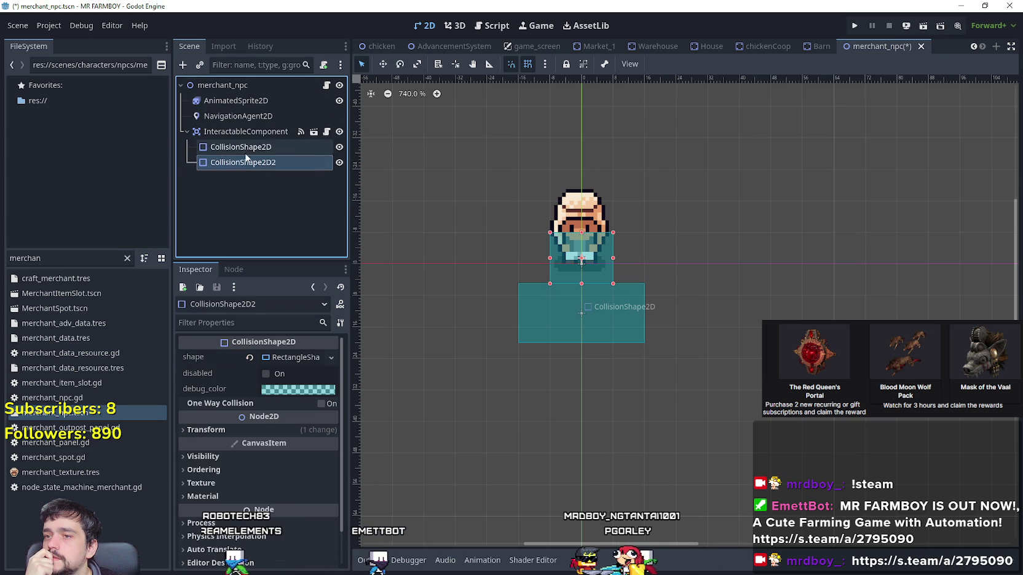
click(251, 169)
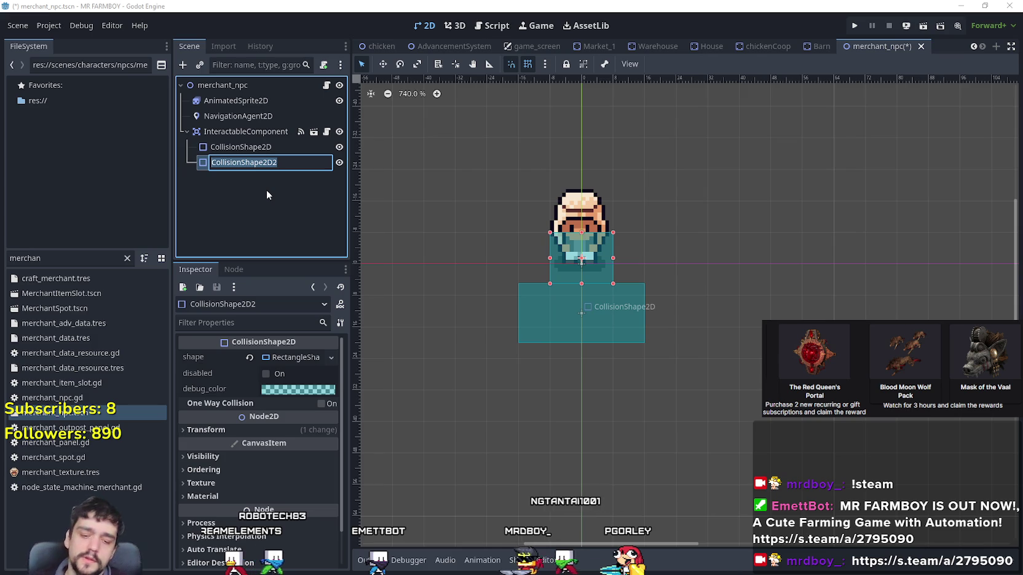
text(coll)
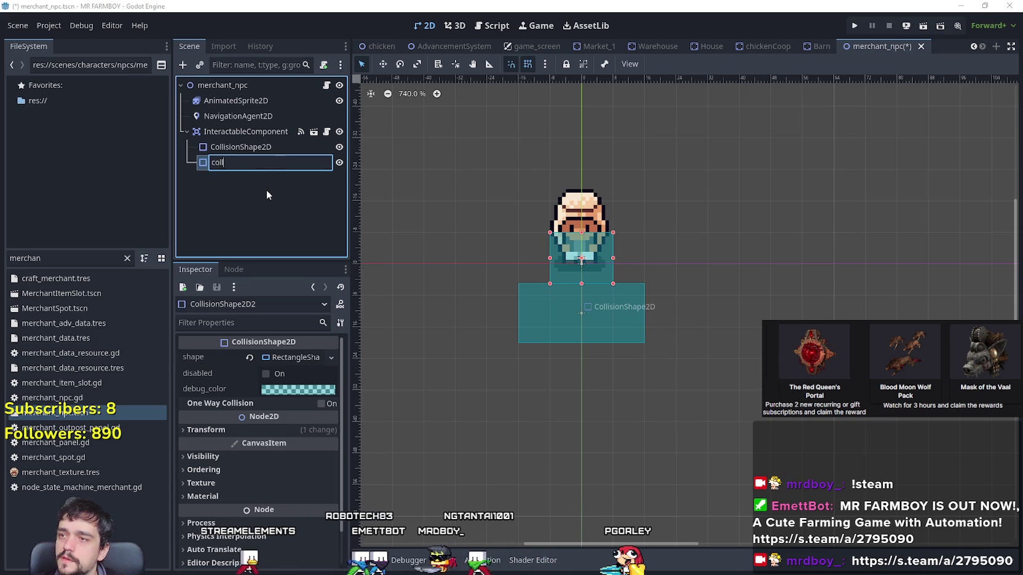
text(ision)
key(Return)
Inspect InteractableComponent's original collision shape.
scroll(712, 384, up, 2)
scroll(497, 244, up, 1)
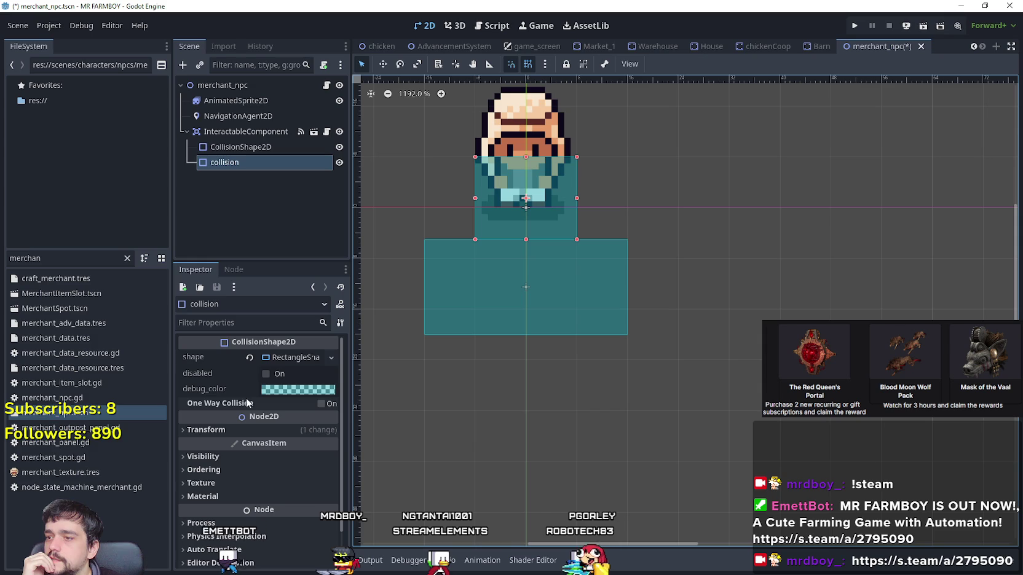
click(248, 149)
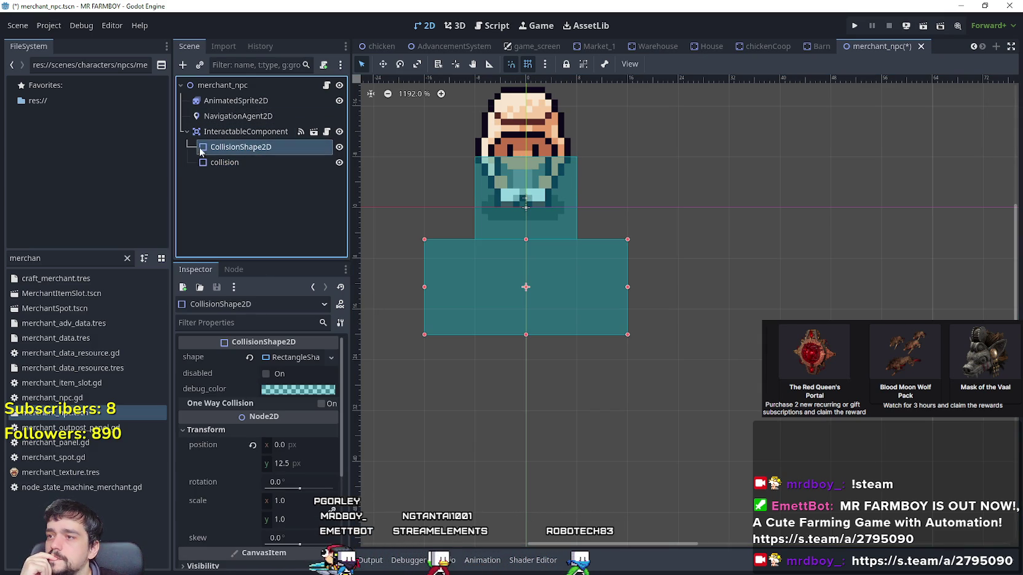
Review InteractableComponent's signals and its original collision shape's properties.
click(258, 132)
click(240, 271)
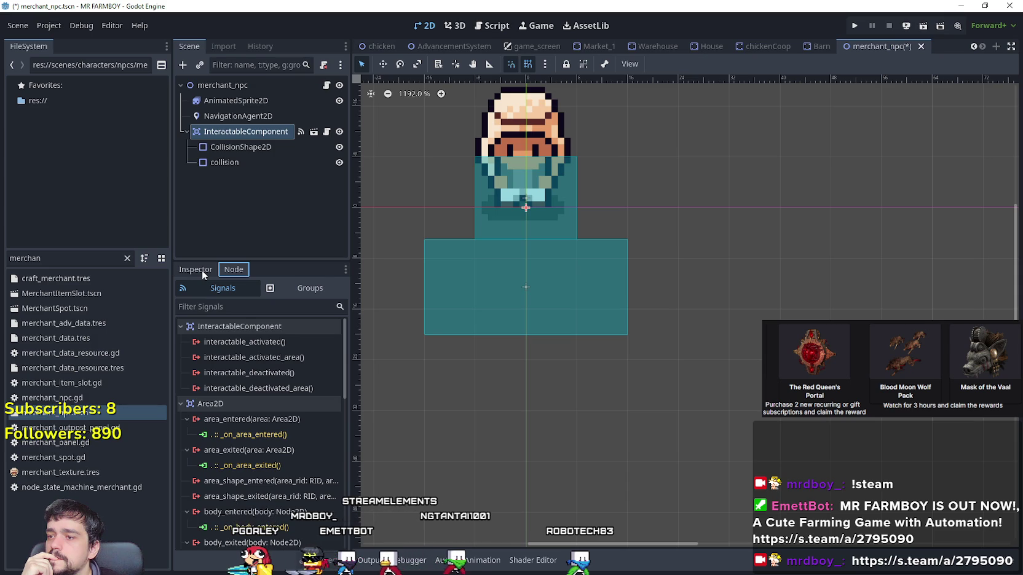
click(202, 270)
click(246, 146)
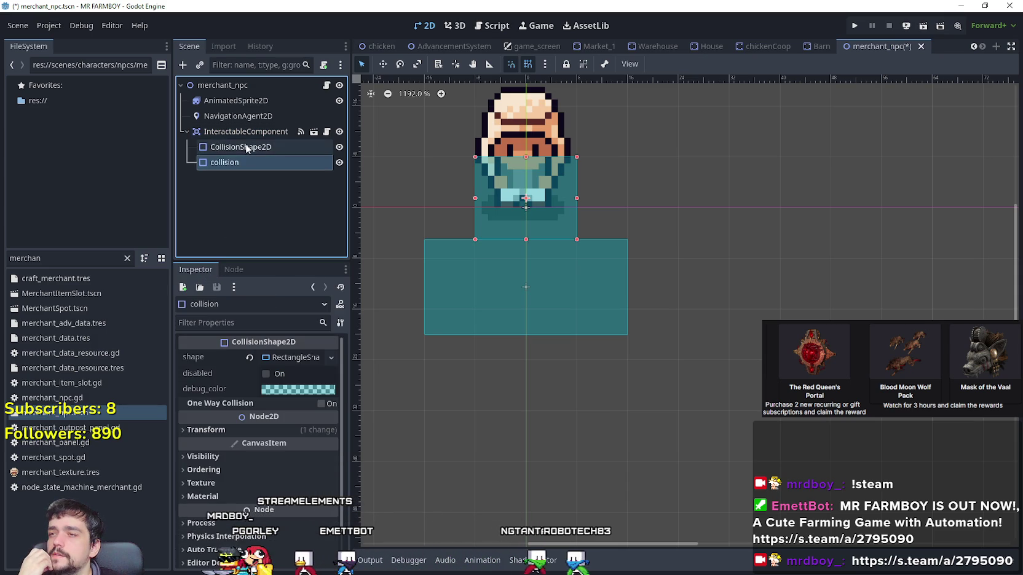
scroll(226, 416, down, 3)
scroll(246, 443, up, 5)
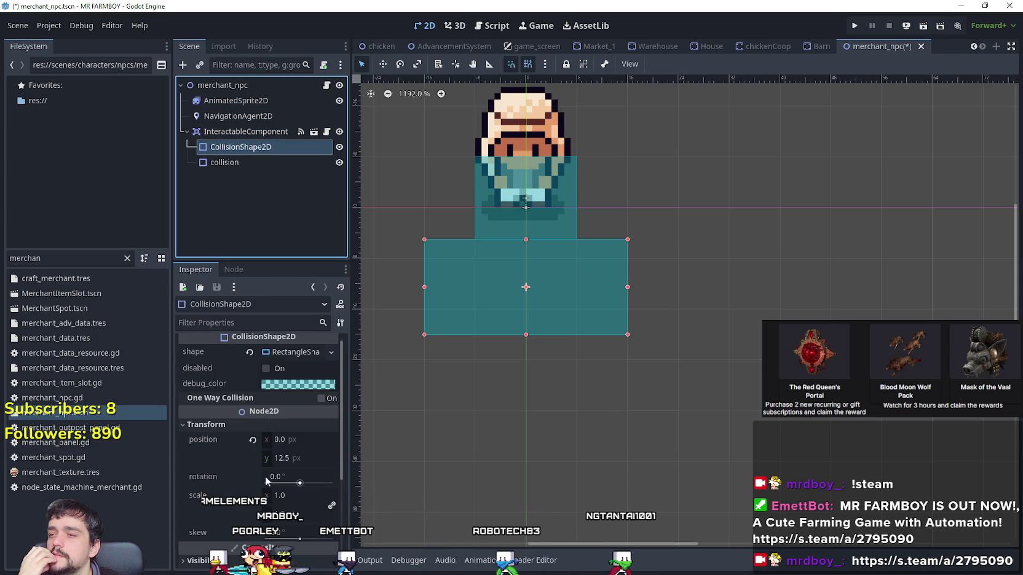
Expand InteractableComponent's Collision layer and mask settings, then search the engine documentation.
click(242, 134)
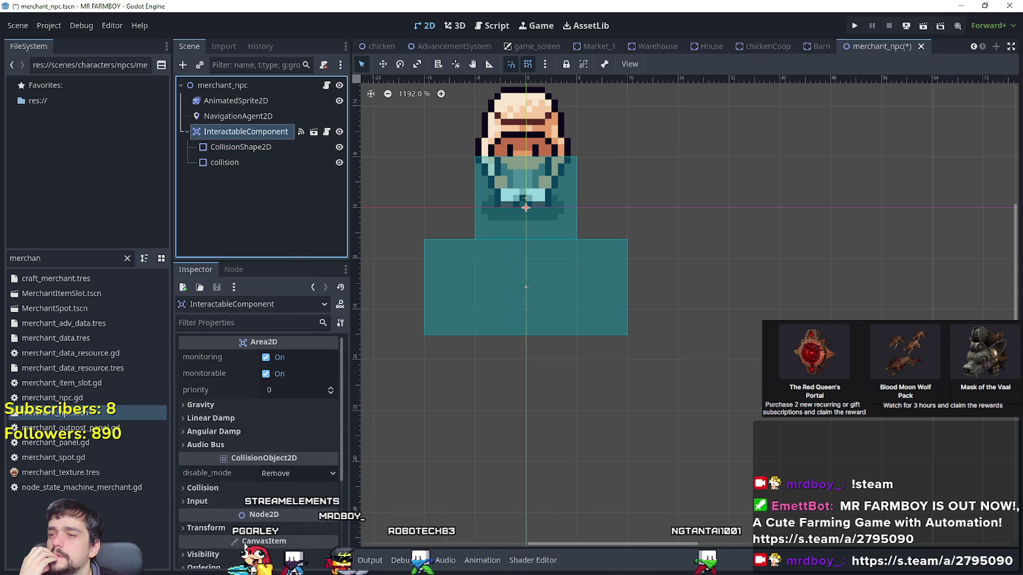
scroll(242, 488, down, 3)
scroll(241, 487, up, 3)
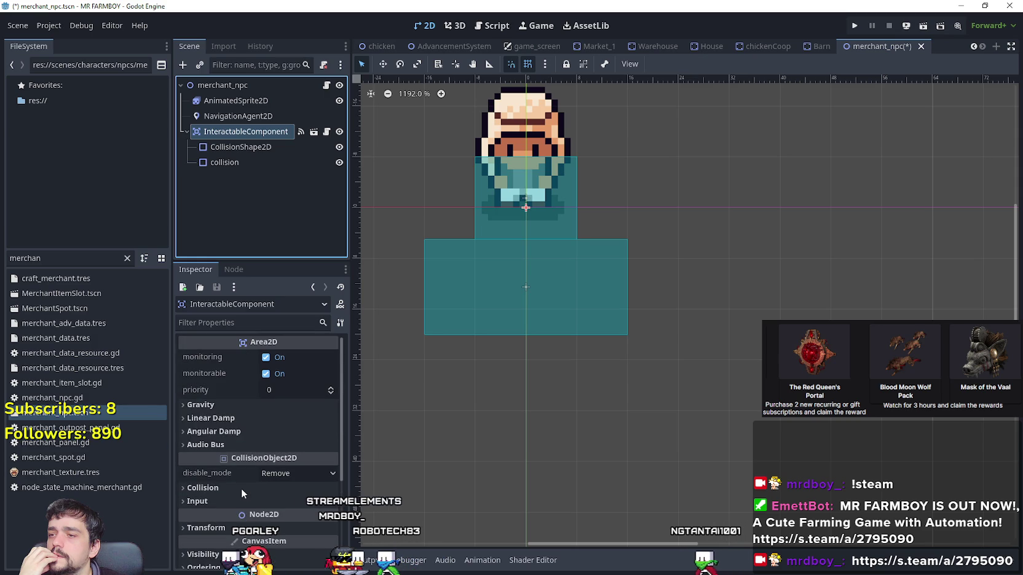
scroll(244, 455, down, 1)
click(247, 430)
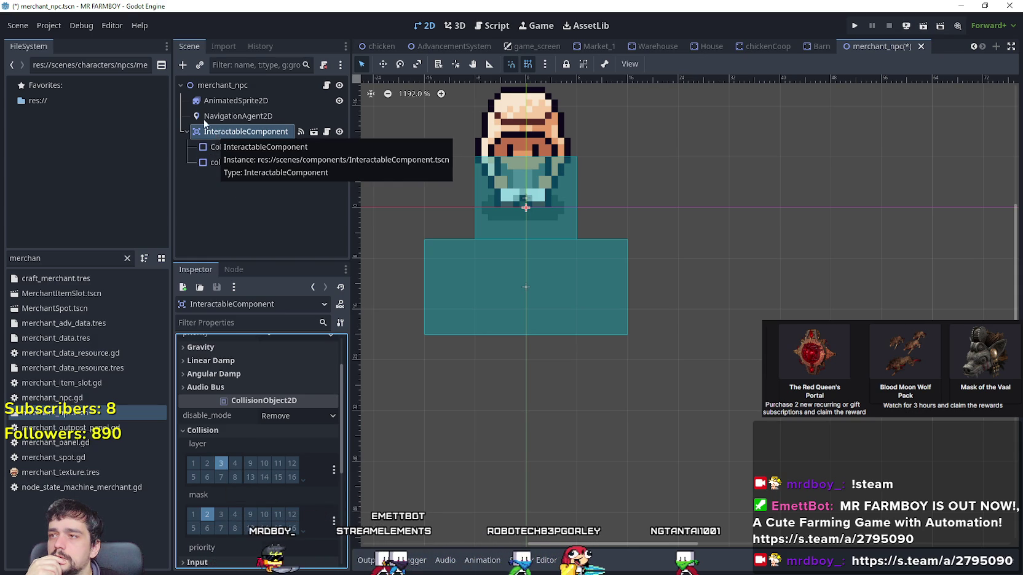
click(140, 25)
click(157, 44)
text(are3a)
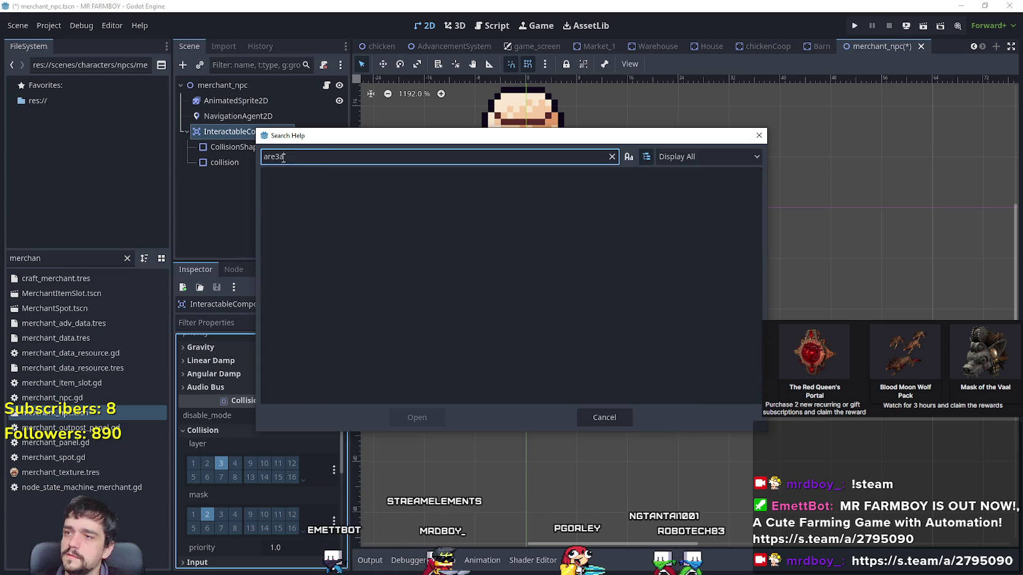
key(BackSpace)
key(BackSpace)
text(a)
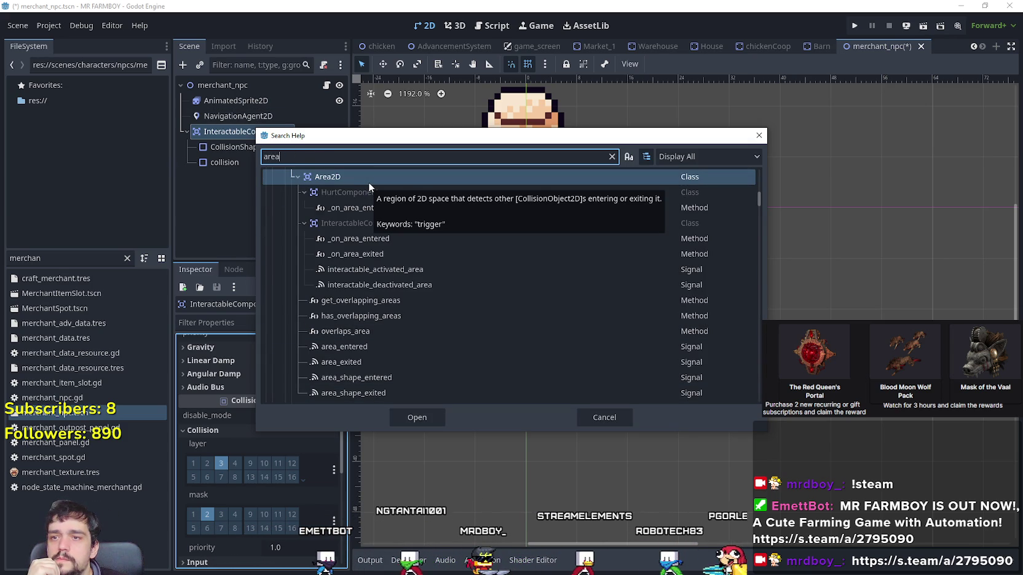
click(624, 423)
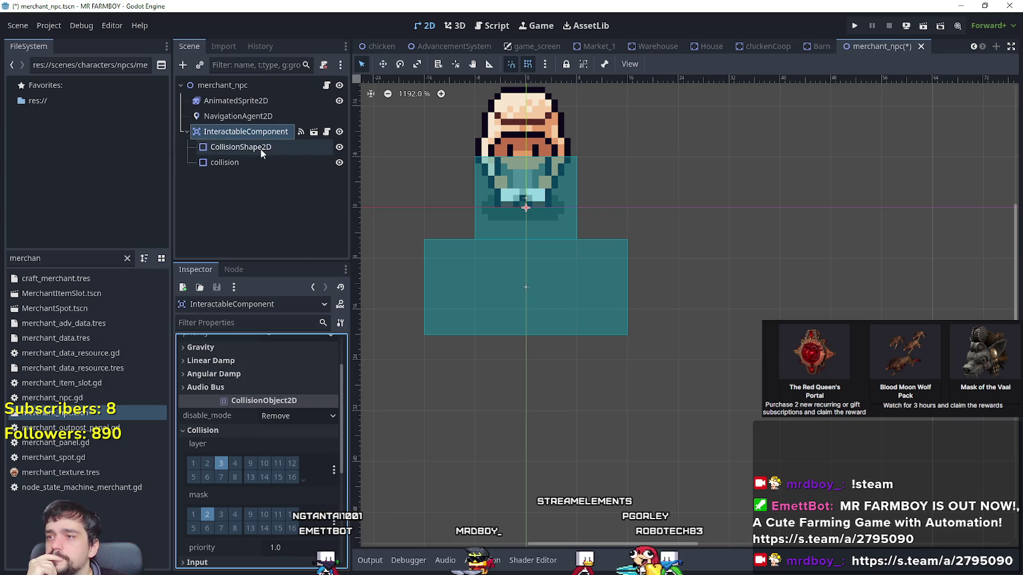
Move the collision node back to sit directly under merchant_npc.
click(252, 147)
click(219, 163)
drag(217, 164, 229, 95)
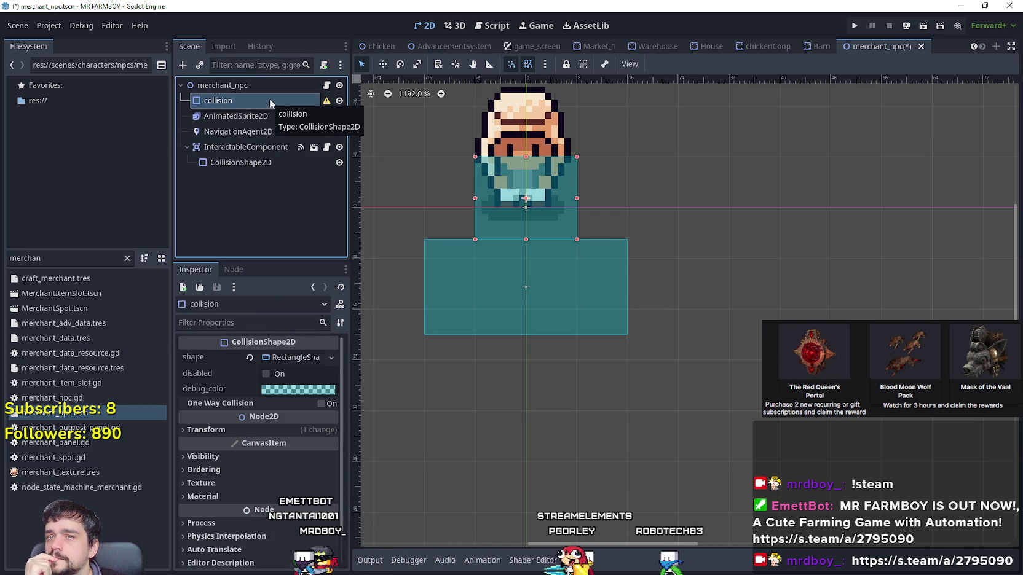
scroll(535, 138, up, 2)
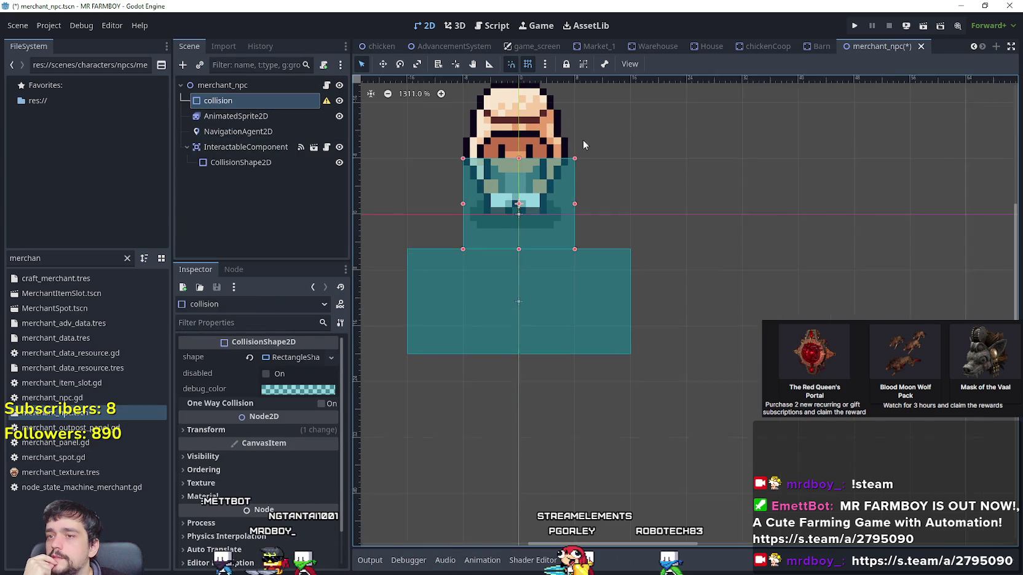
right_click(241, 102)
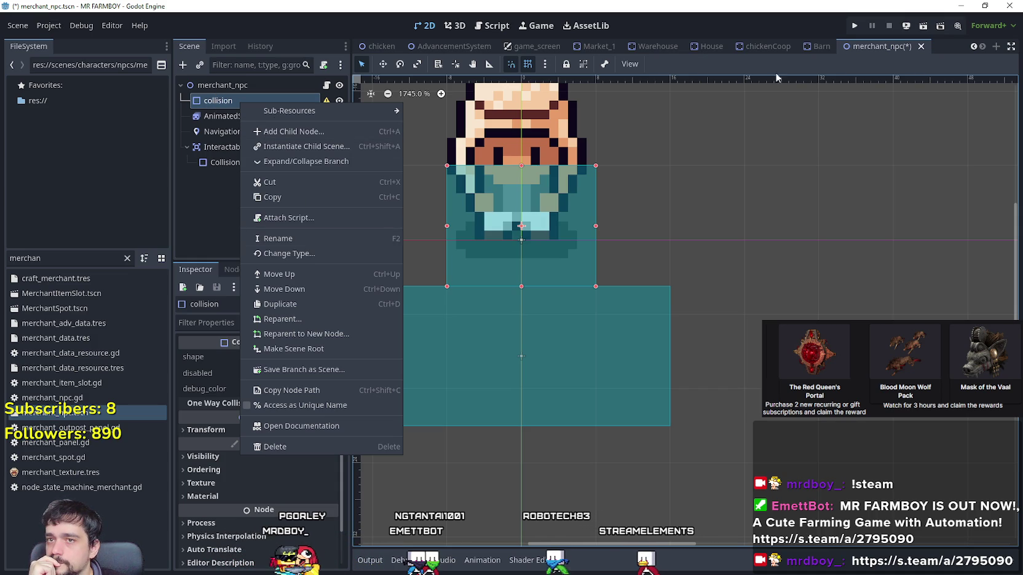
key(Escape)
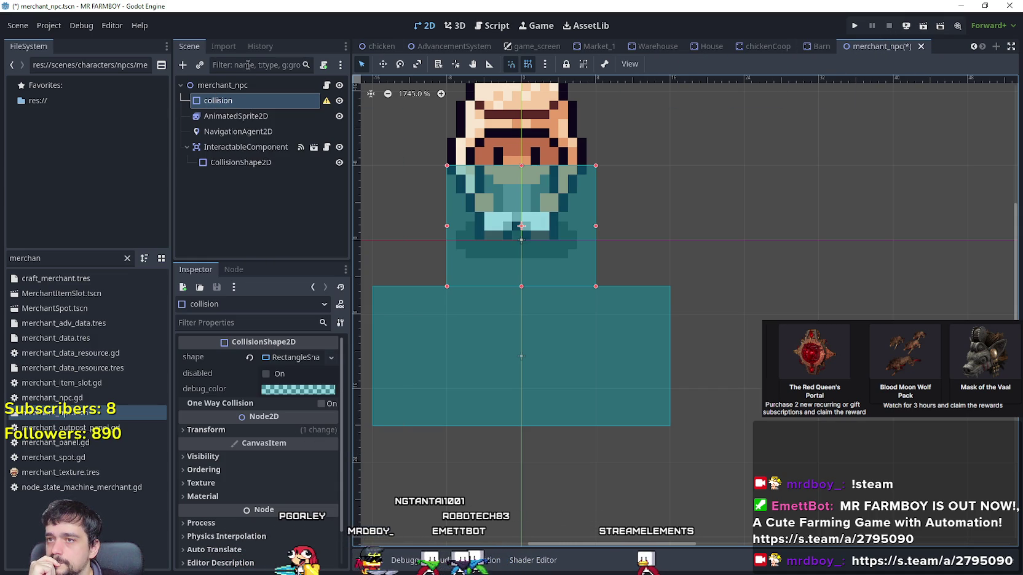
Look up the NonPlayableCharacter base script from merchant_npc.gd, then return to the 2D view.
click(215, 84)
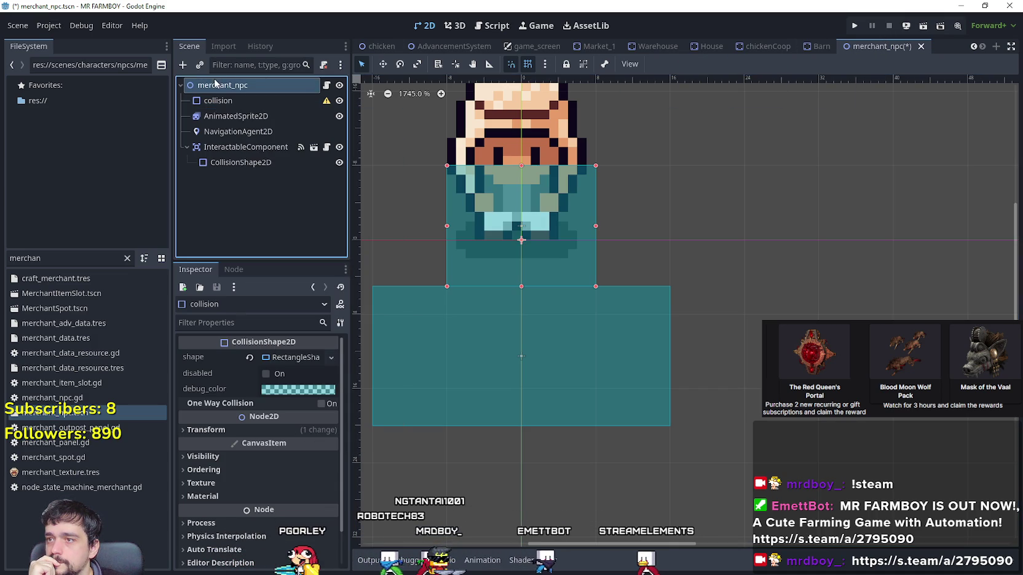
key(ctrl+F3)
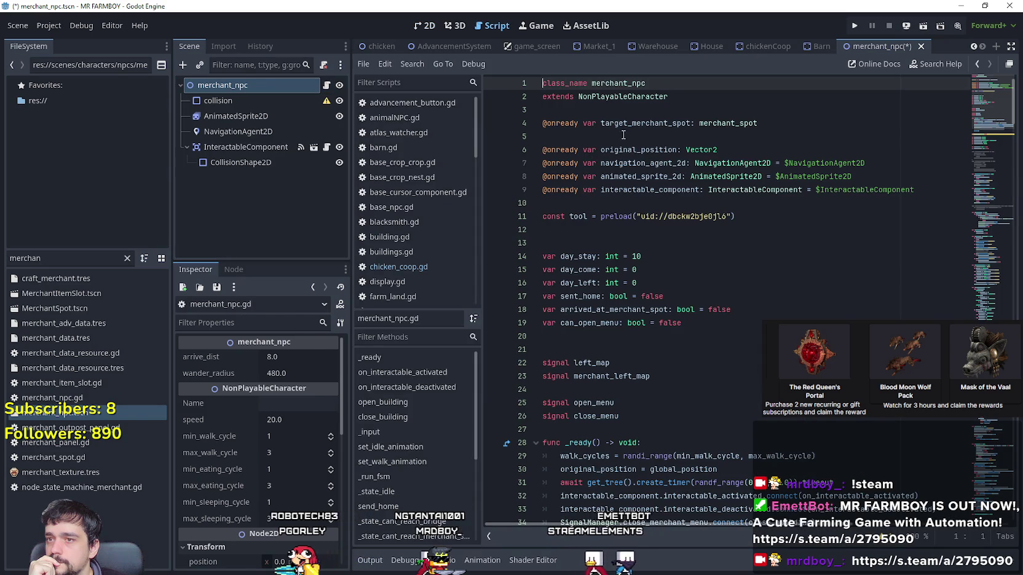
right_click(641, 96)
click(705, 298)
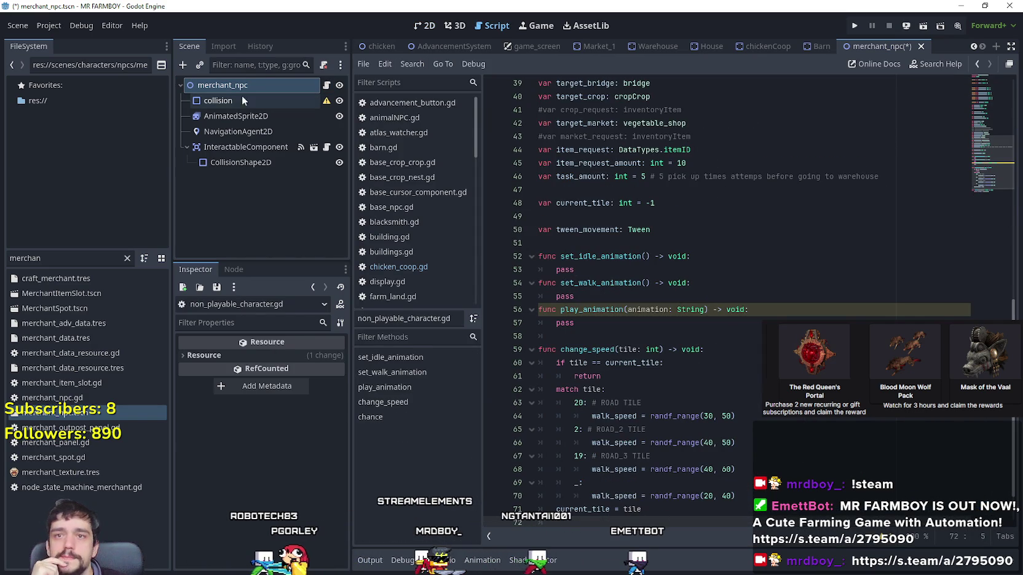
click(410, 29)
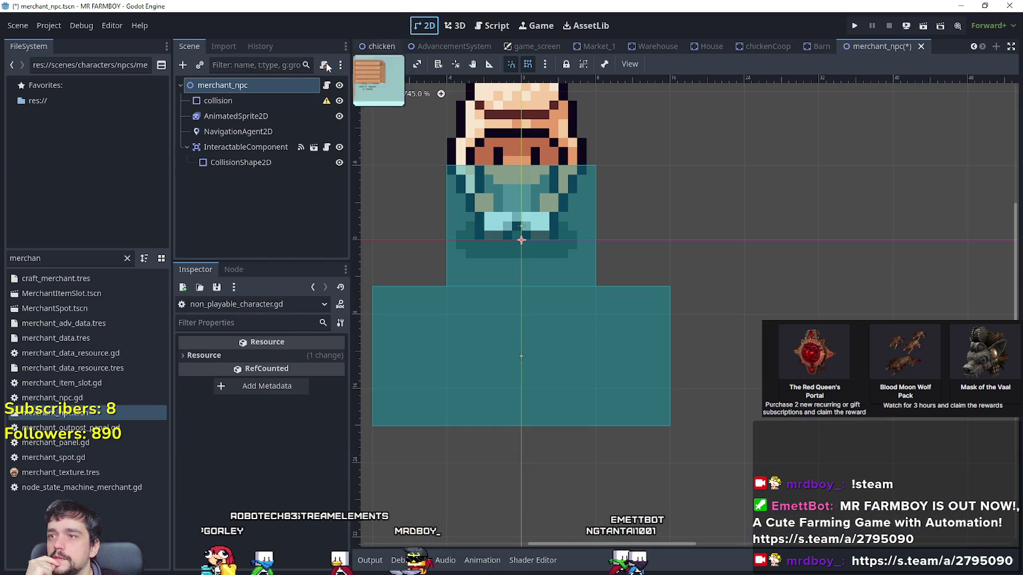
Add a StaticBody2D child to merchant_npc and move it to the top of the tree.
right_click(234, 91)
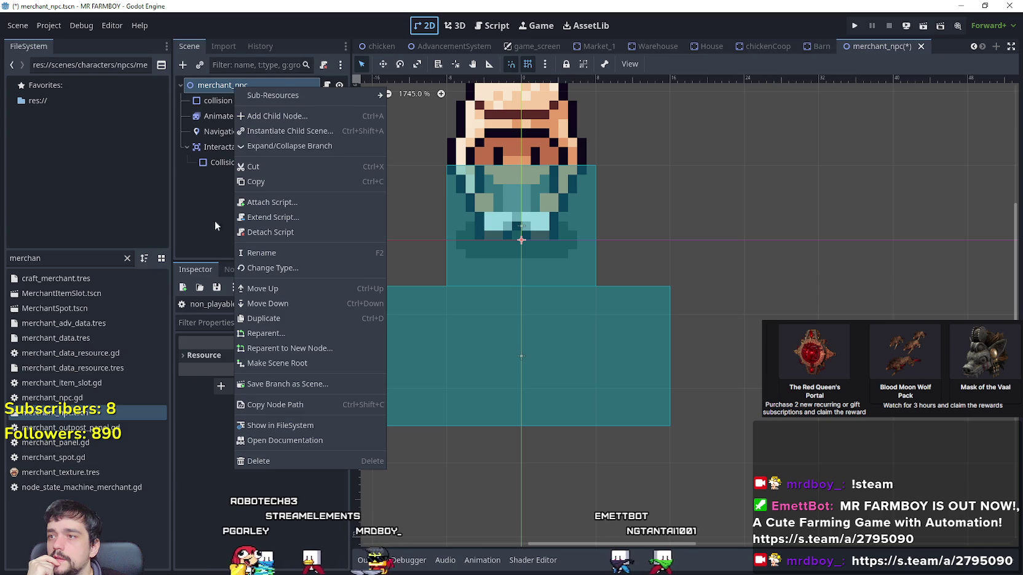
click(277, 120)
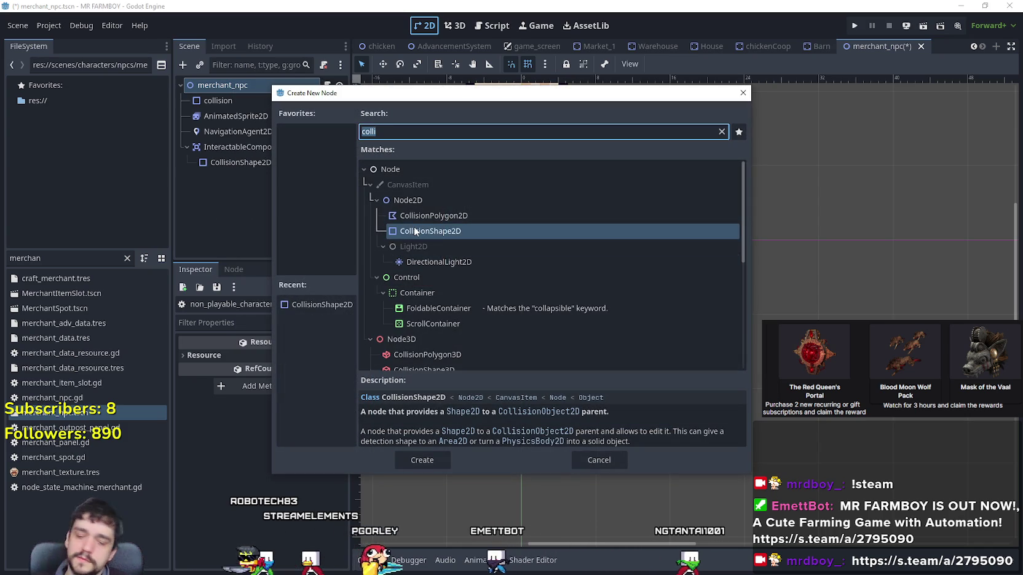
text(static)
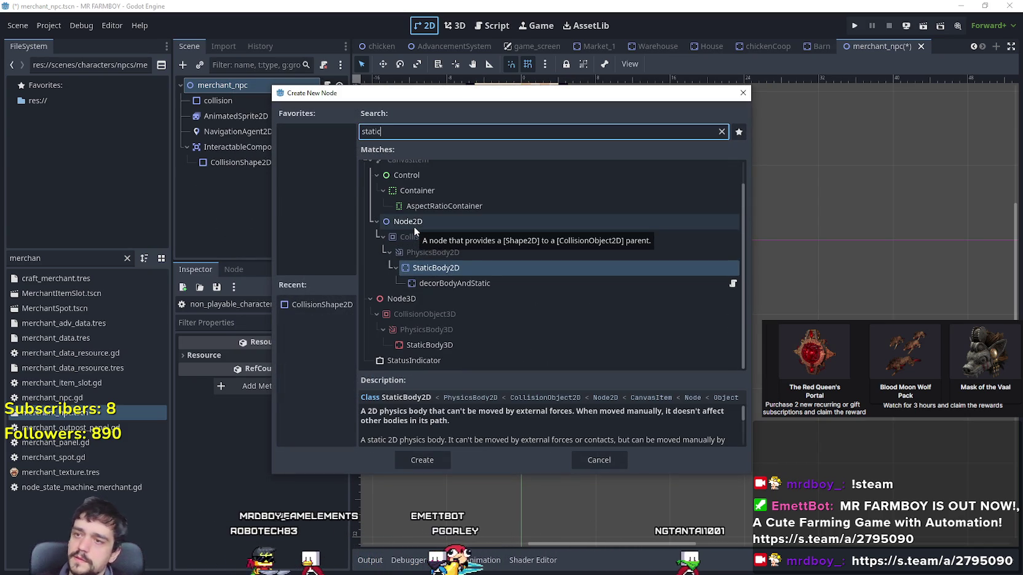
click(422, 460)
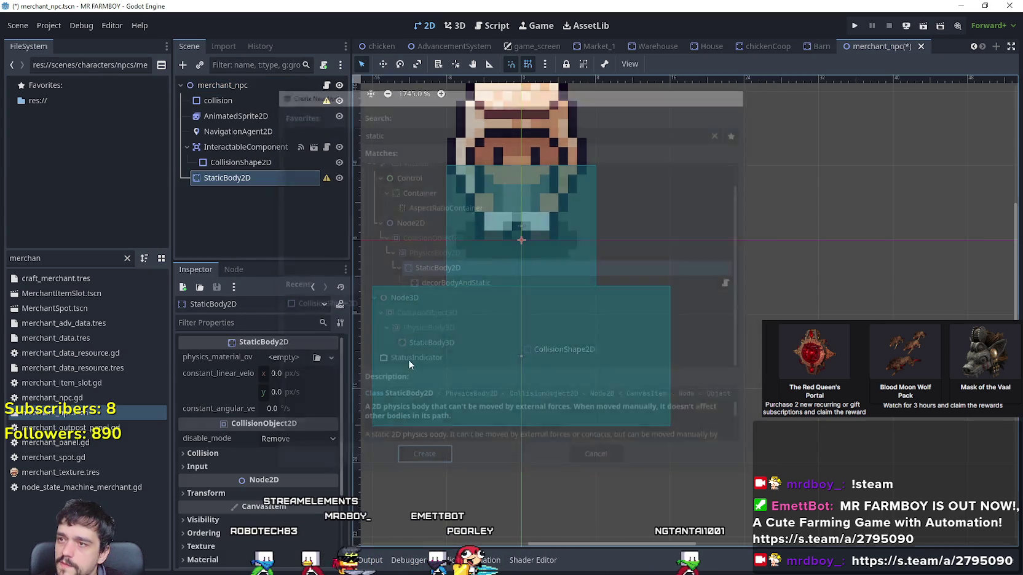
mouse_move(243, 178)
mouse_down()
mouse_move(232, 88)
mouse_move(236, 100)
mouse_up()
Compare StaticBody2D's collision layer and mask with the collision shape's properties.
scroll(583, 213, down, 2)
click(237, 102)
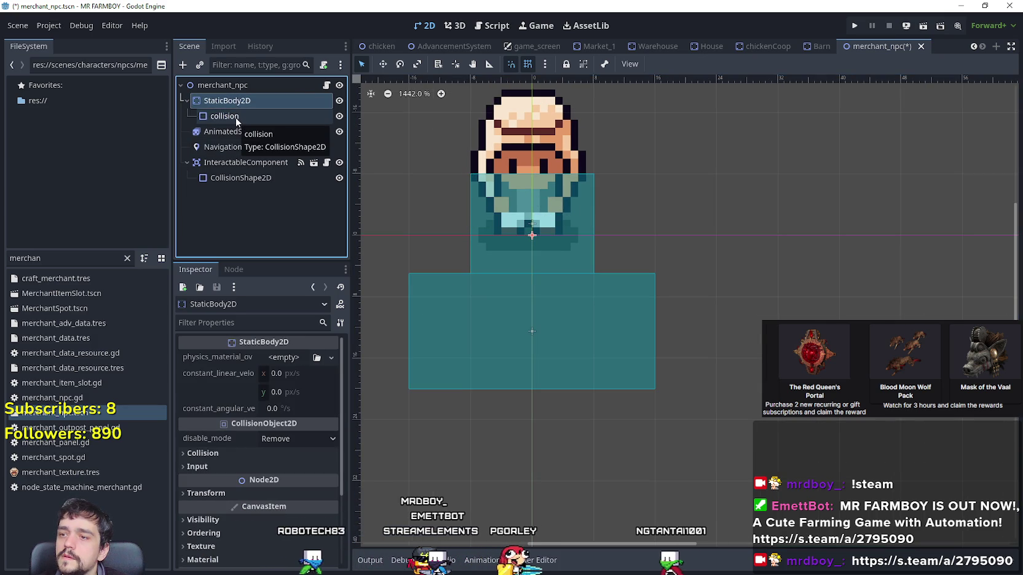
click(236, 117)
click(230, 101)
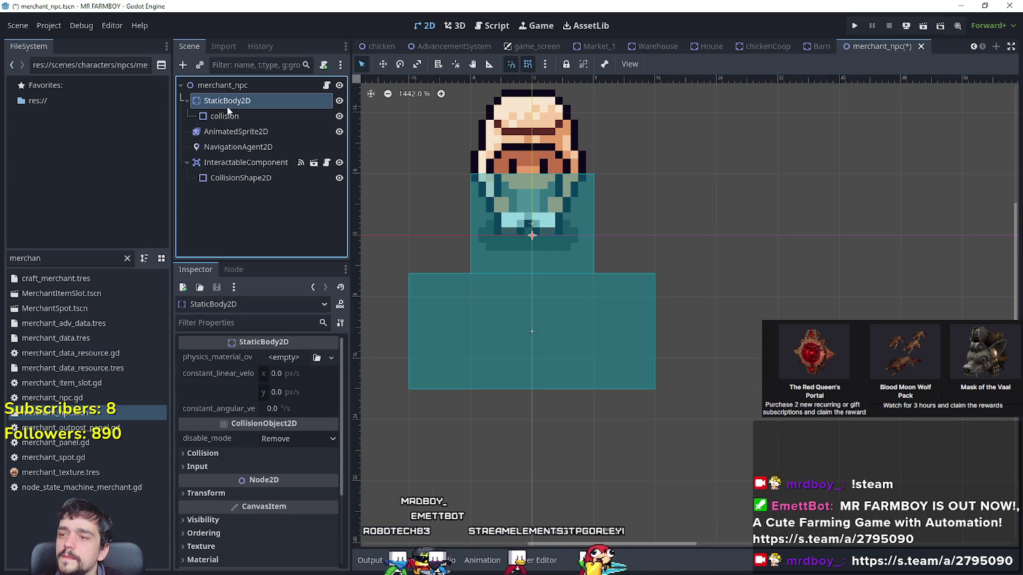
scroll(231, 458, down, 5)
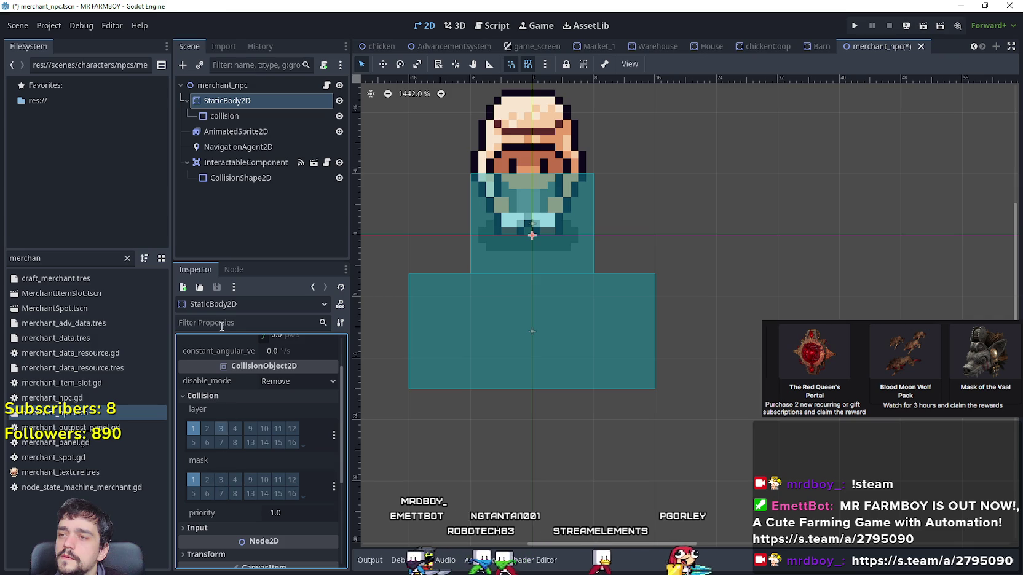
click(225, 116)
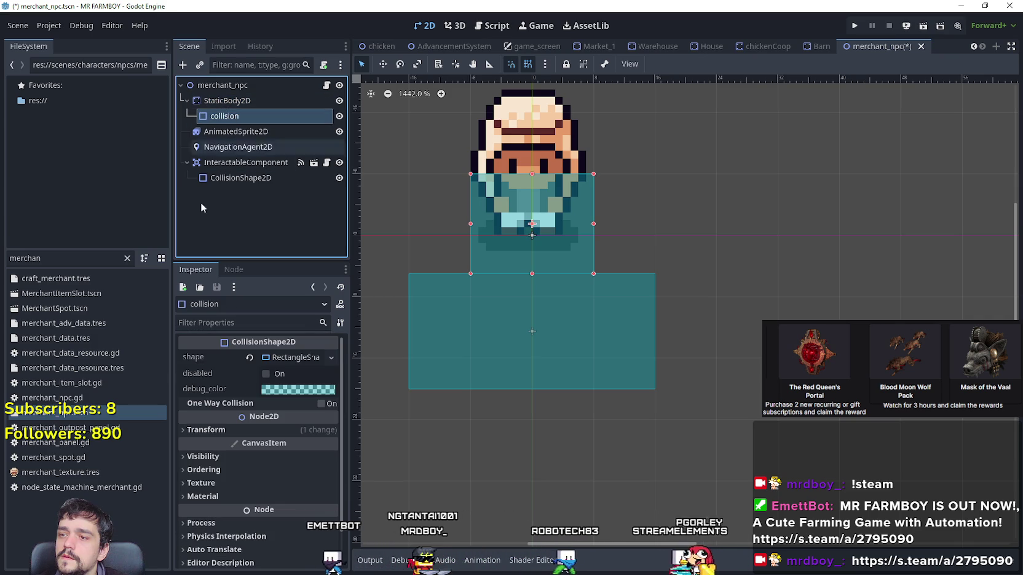
scroll(234, 433, down, 1)
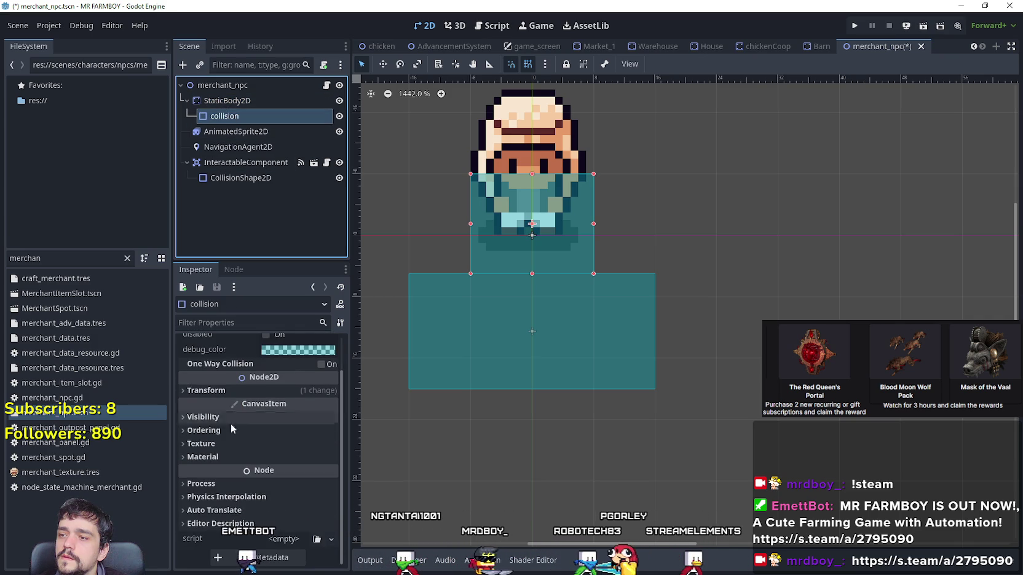
scroll(258, 439, up, 1)
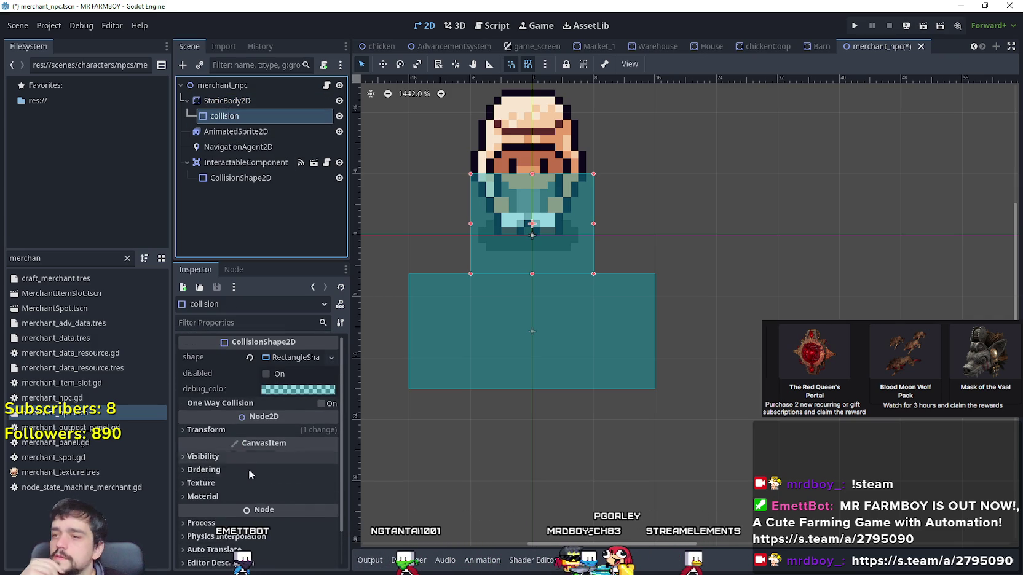
click(234, 100)
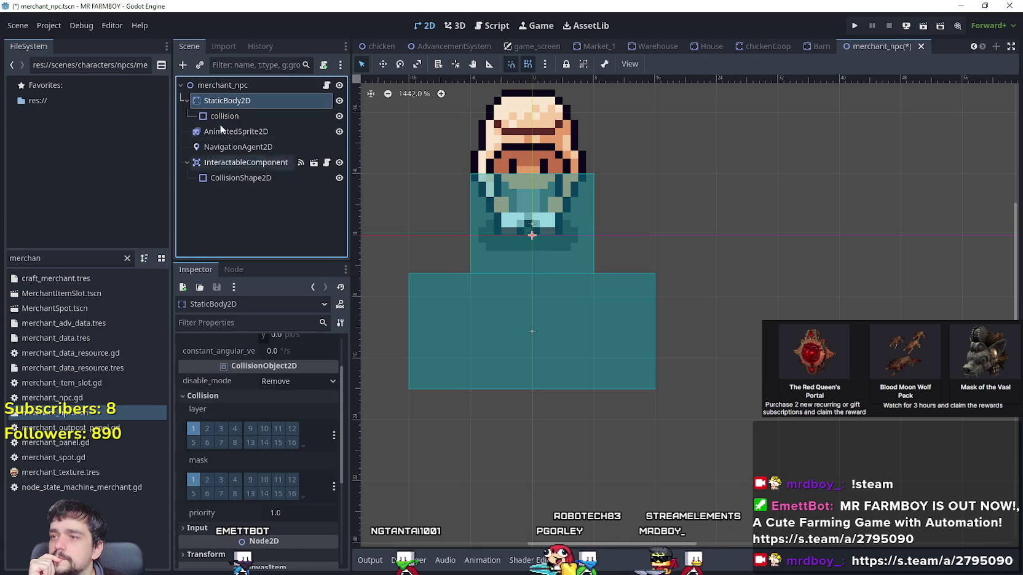
scroll(431, 150, up, 1)
scroll(441, 158, down, 2)
click(268, 115)
click(251, 100)
Set the collision shape to start Disabled and save the merchant scene.
click(237, 116)
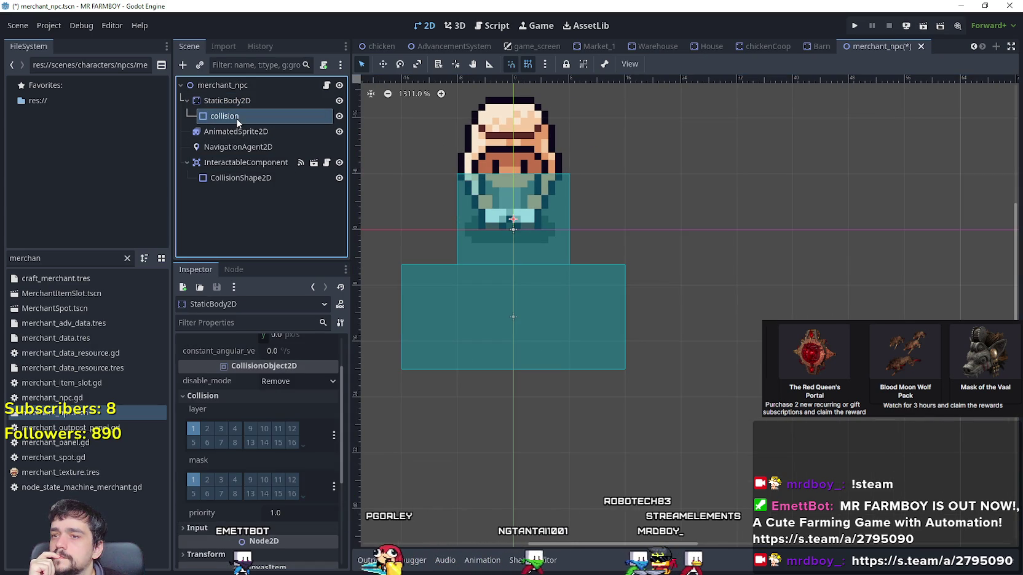
click(274, 375)
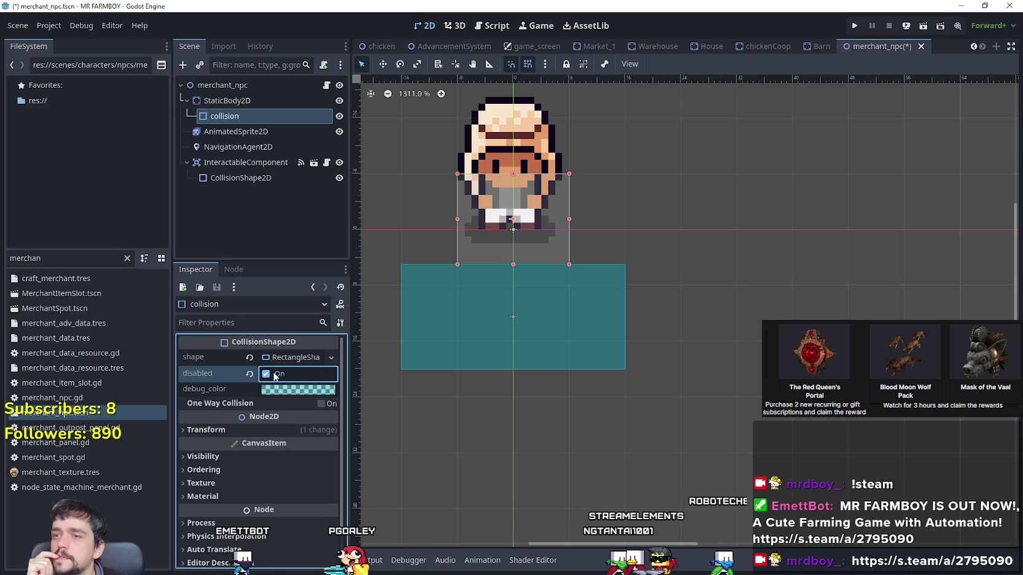
key(ctrl+s)
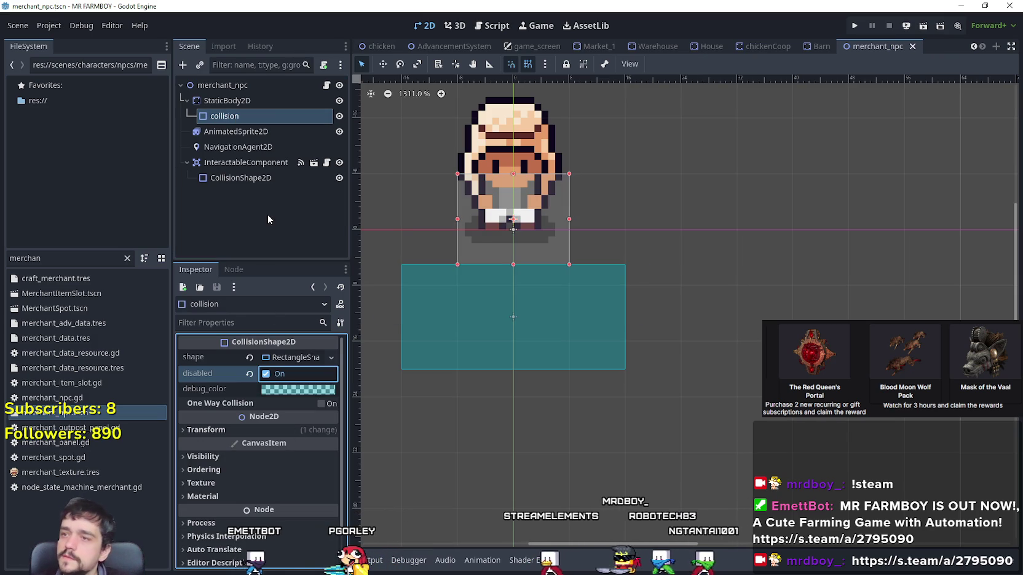
click(326, 86)
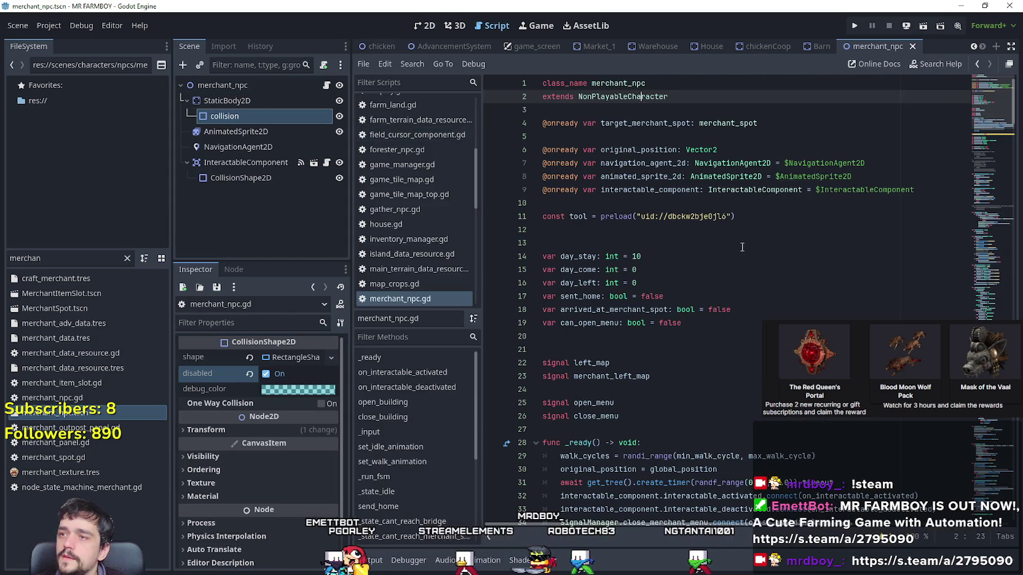
mouse_move(307, 121)
mouse_down()
mouse_move(659, 238)
mouse_move(682, 218)
mouse_move(676, 204)
mouse_up()
click(620, 202)
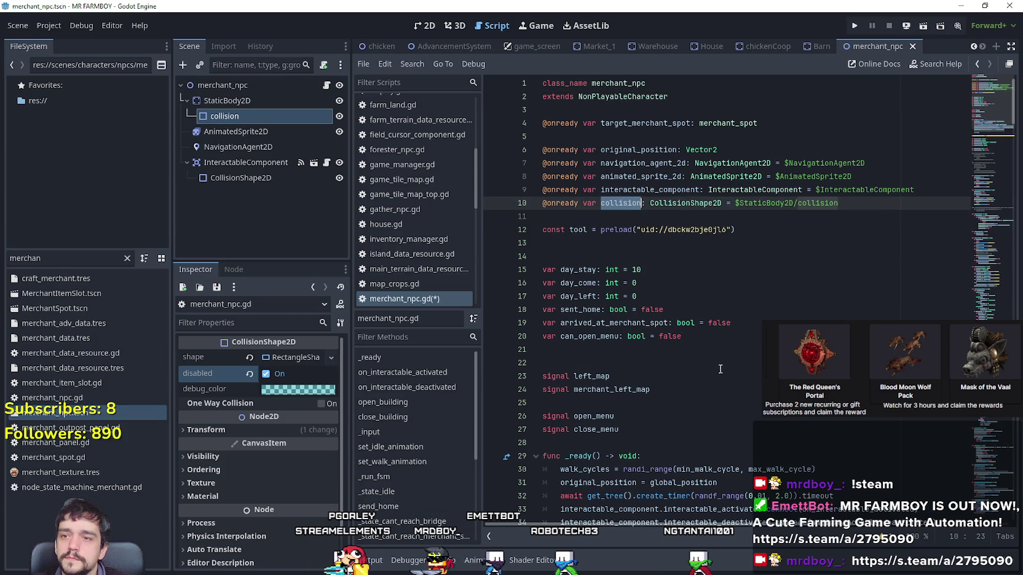
scroll(716, 361, down, 6)
click(762, 309)
scroll(607, 345, down, 2)
key(Down)
key(Down)
Scroll through merchant_npc.gd to review its functions.
scroll(966, 170, down, 6)
scroll(657, 191, up, 7)
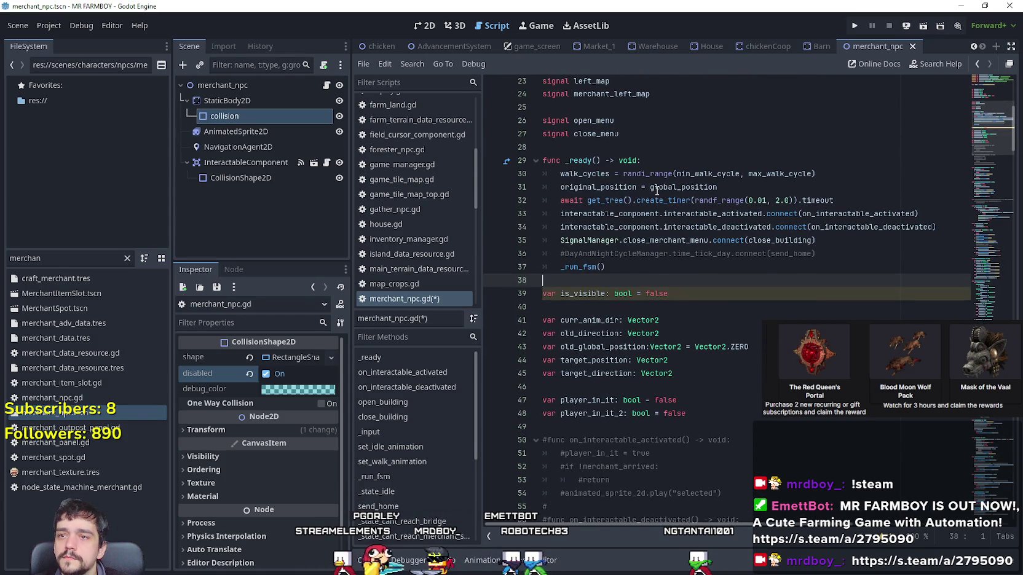
scroll(697, 363, down, 1)
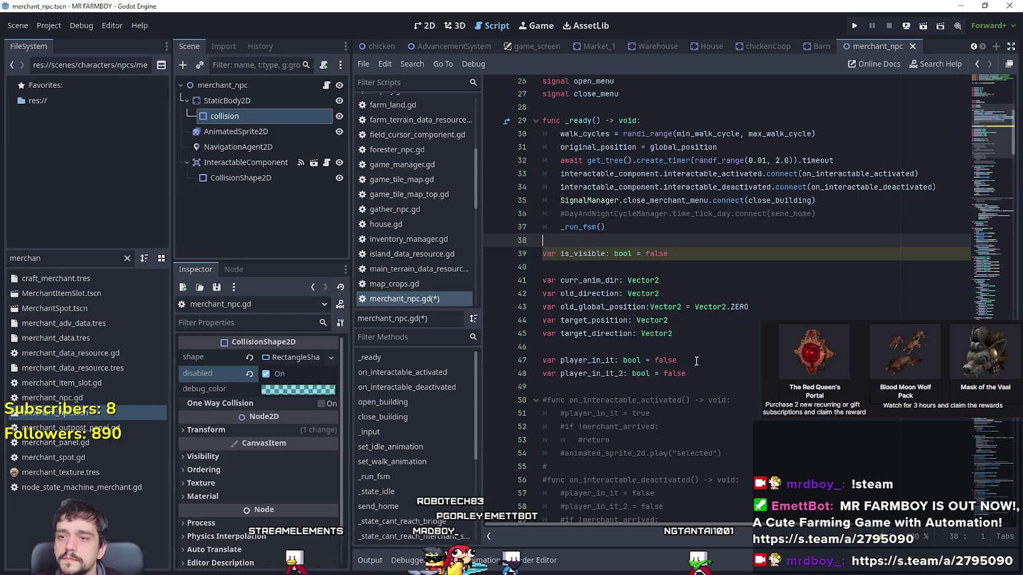
scroll(567, 272, down, 2)
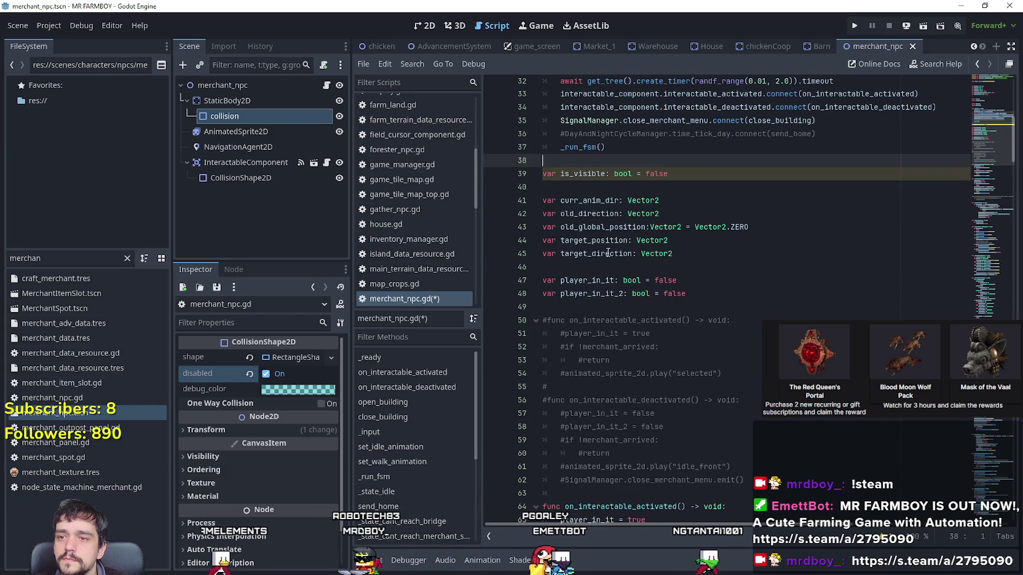
scroll(705, 346, down, 4)
scroll(705, 346, down, 5)
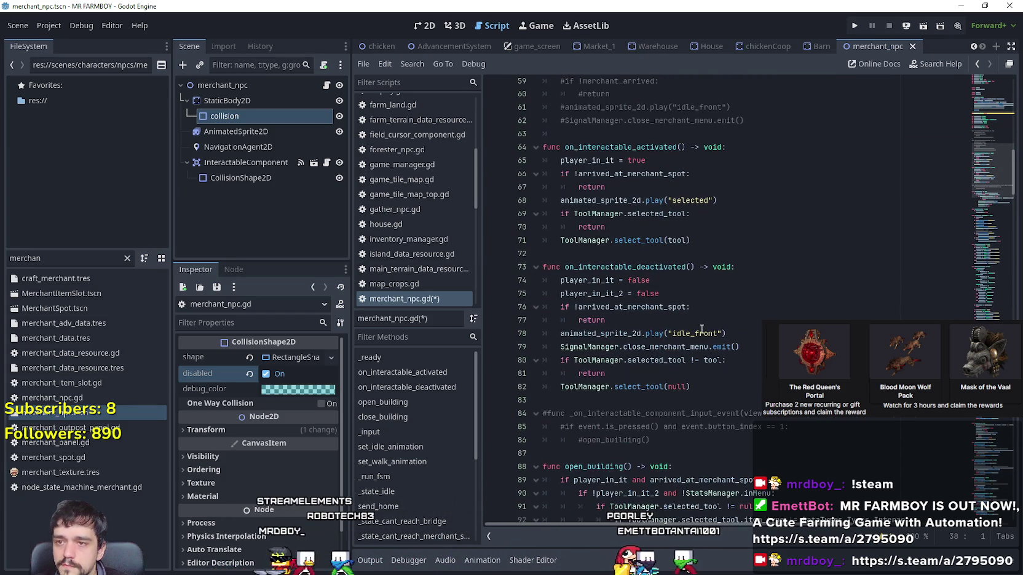
scroll(971, 207, down, 5)
scroll(971, 208, down, 5)
scroll(984, 204, up, 3)
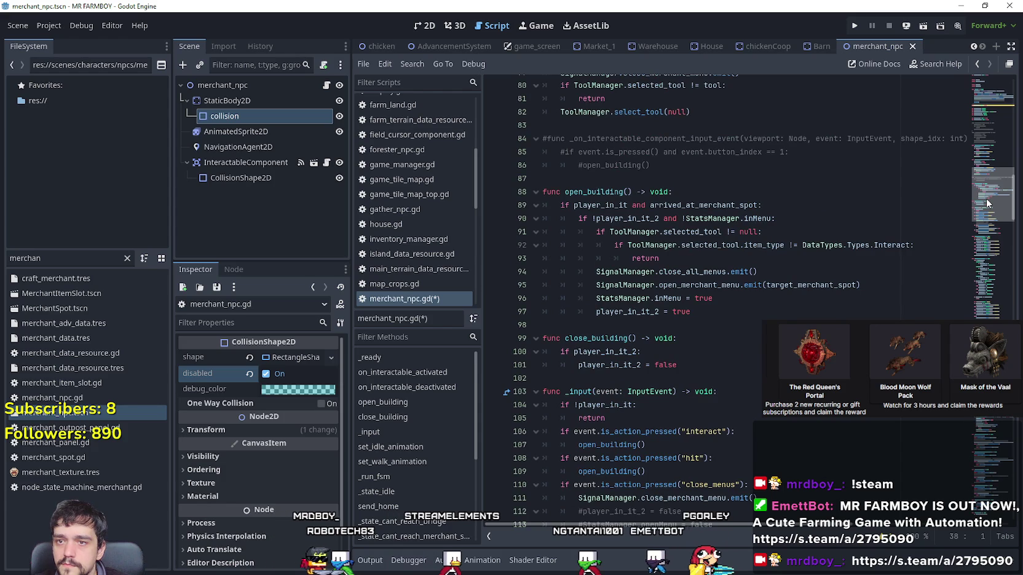
Find the declaration and each use of arrived_at_merchant_spot with Lookup Symbol and Ctrl+F.
right_click(709, 206)
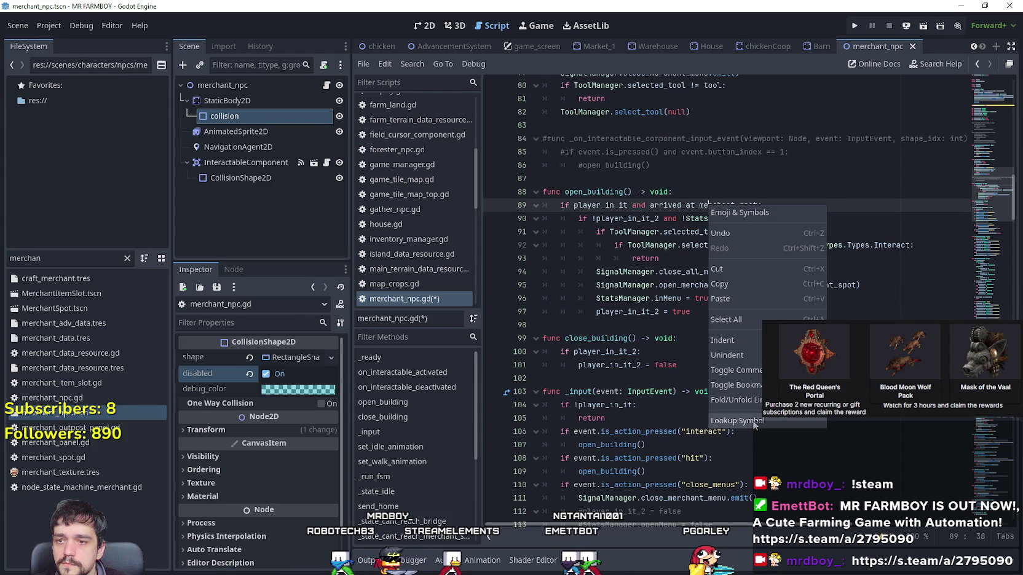
click(752, 421)
double_click(631, 297)
key(ctrl+f)
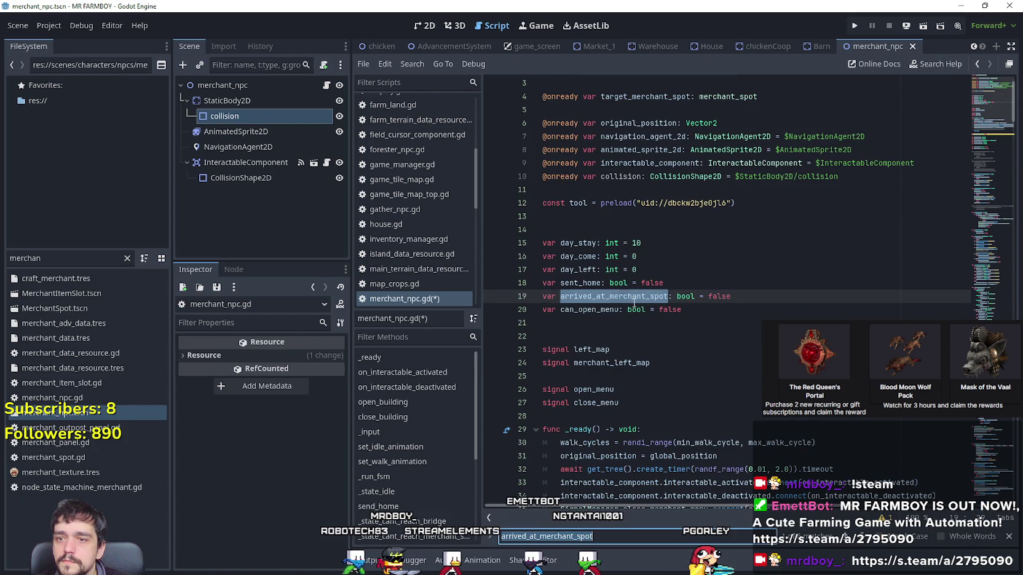
key(Return)
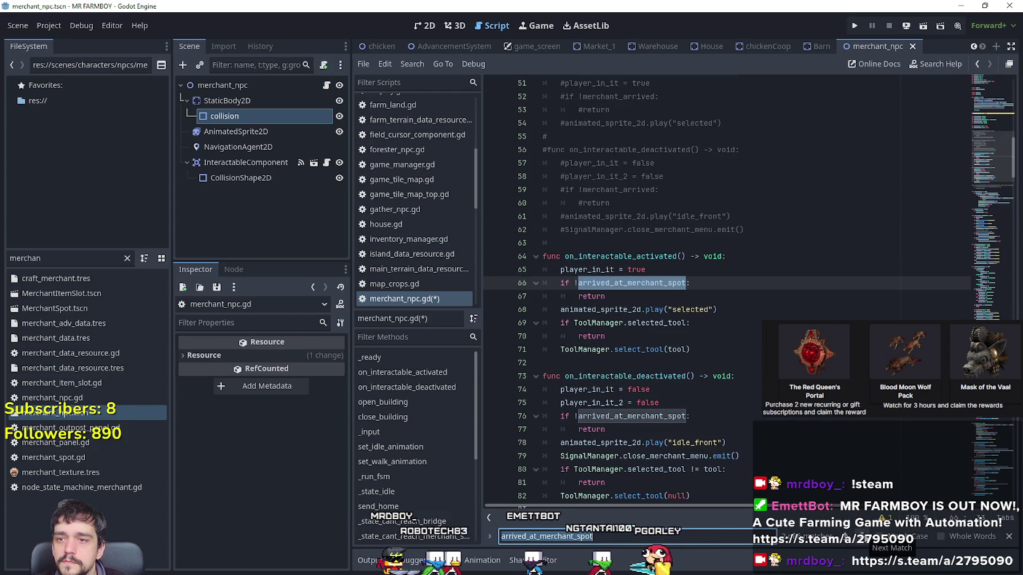
drag(990, 176, 992, 139)
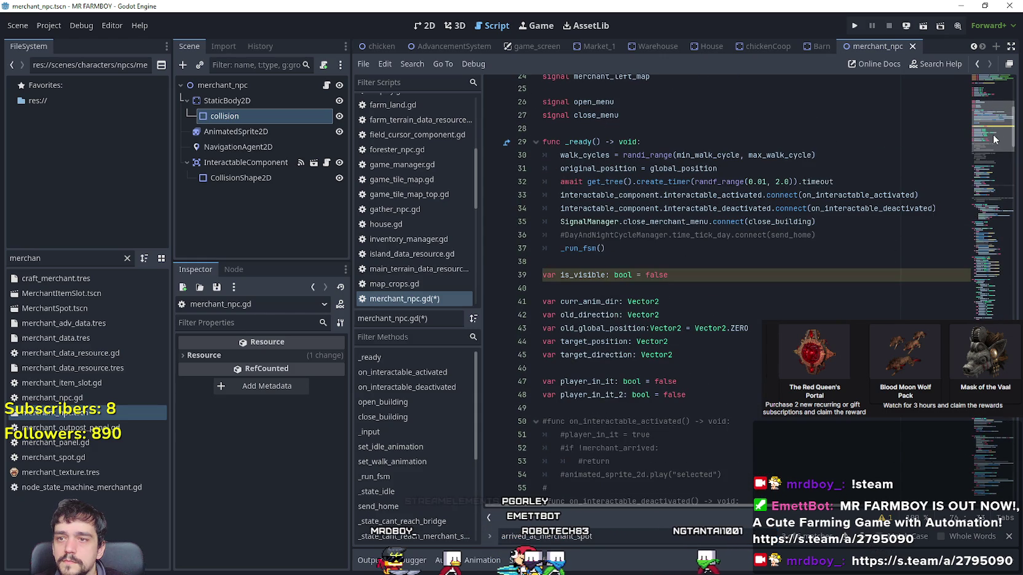
drag(992, 134, 992, 133)
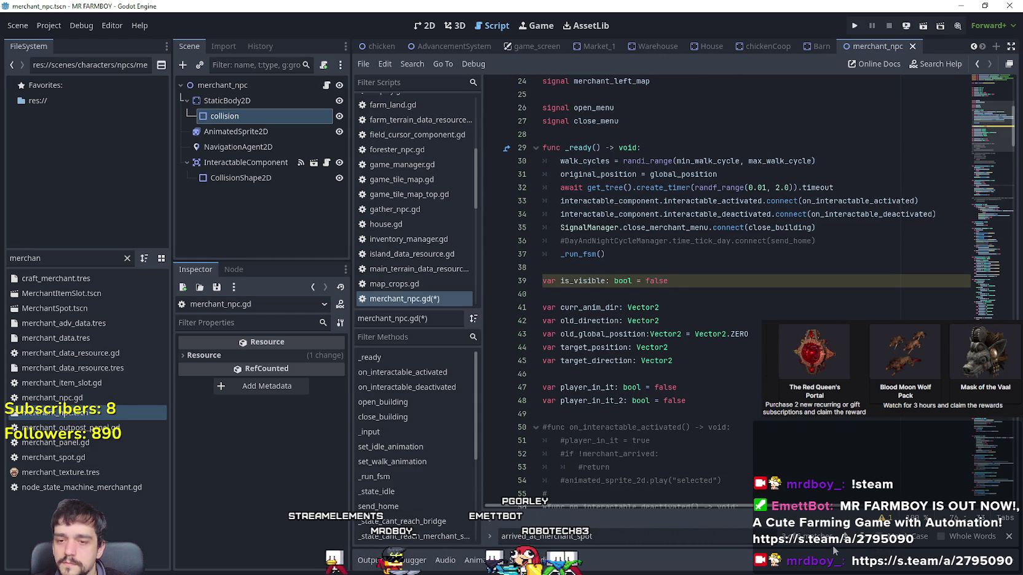
key(Return)
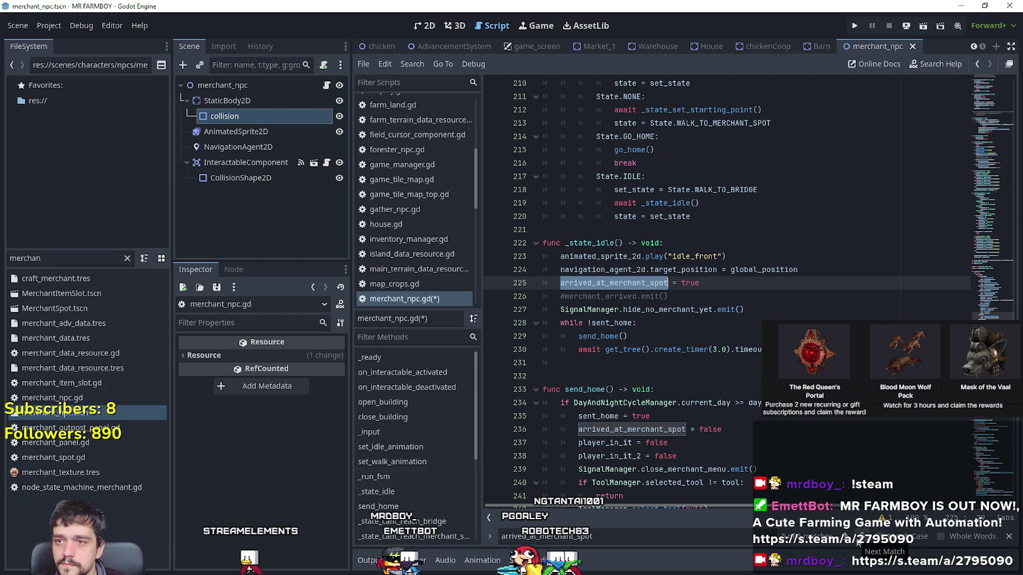
Add 'collision.disabled = false' after line 225 in _state_idle and save the script.
click(735, 287)
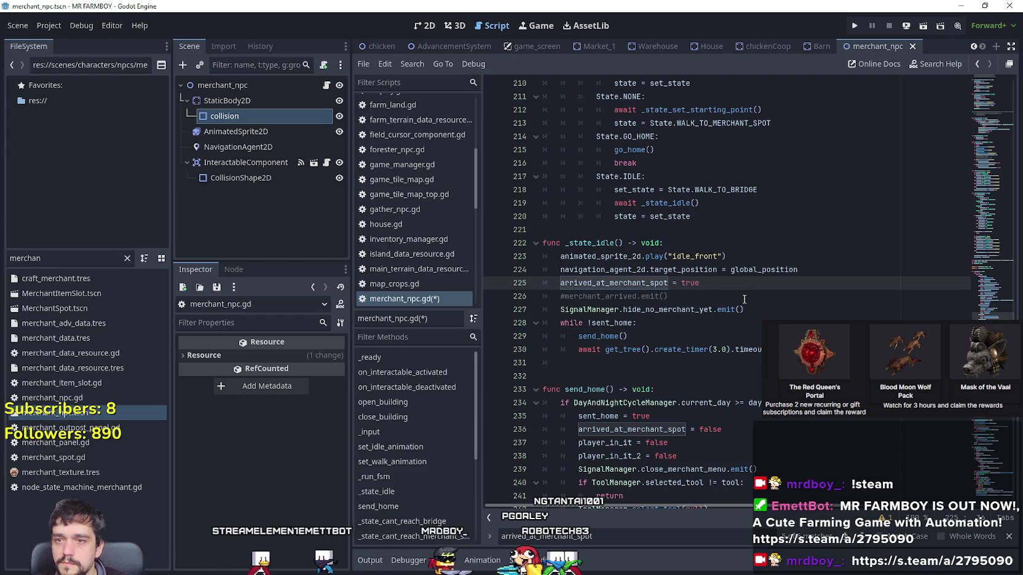
key(Return)
text(collision.)
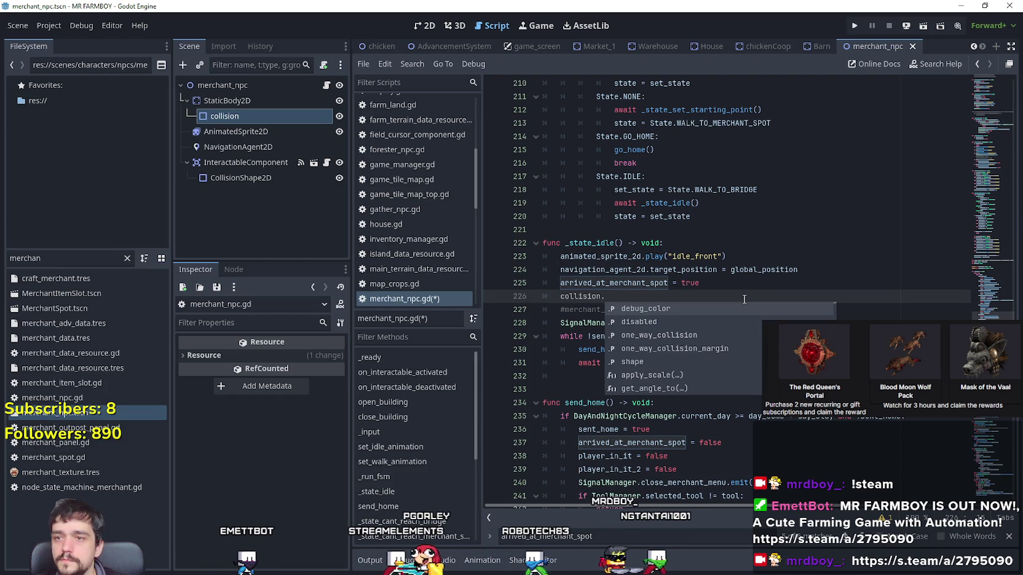
text(dis)
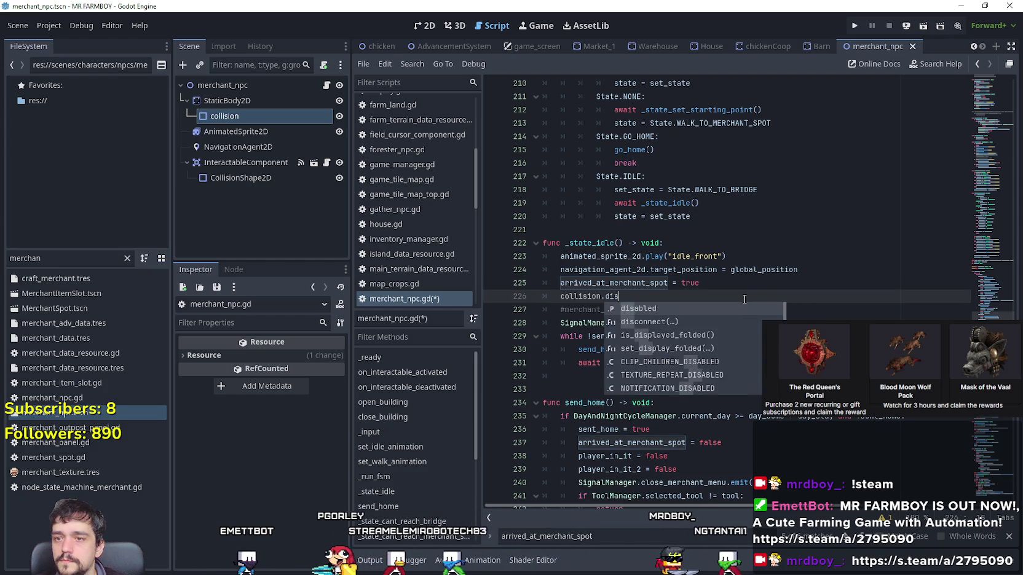
key(Return)
key(ctrl+s)
double_click(586, 296)
key(ctrl+s)
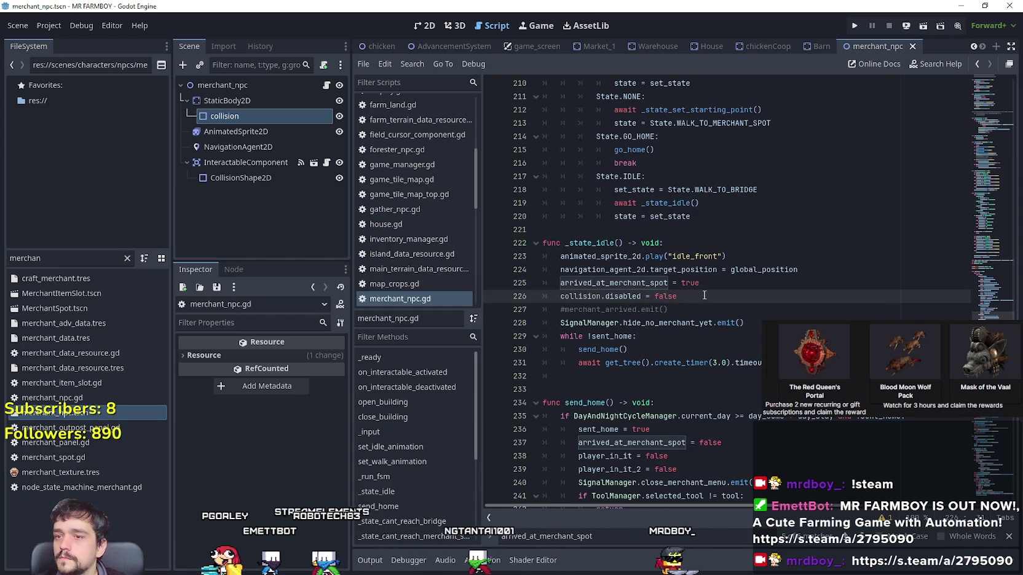
Look further down merchant_npc.gd, then open the Project menu.
scroll(704, 301, down, 2)
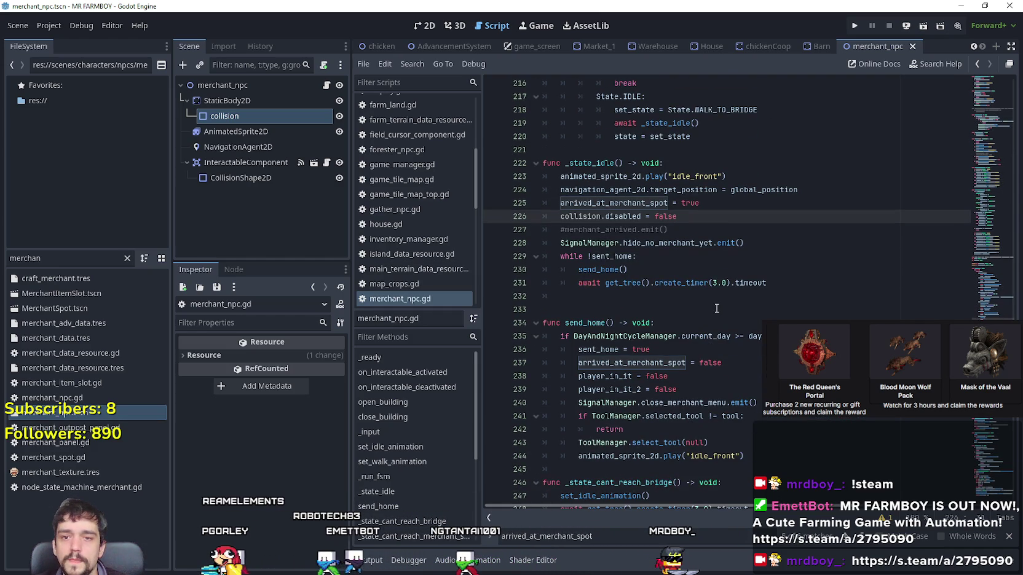
click(922, 313)
click(976, 486)
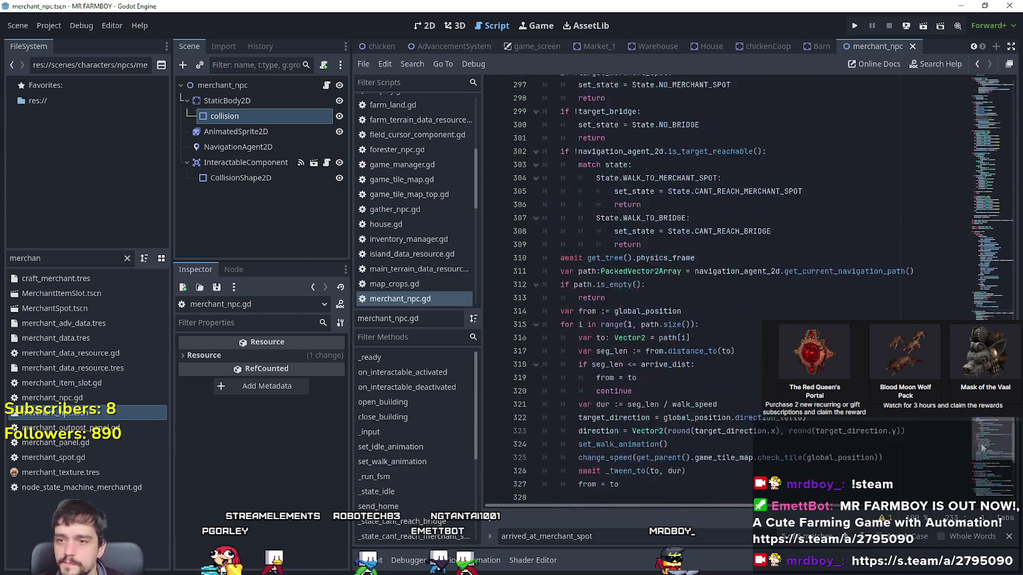
scroll(953, 280, up, 20)
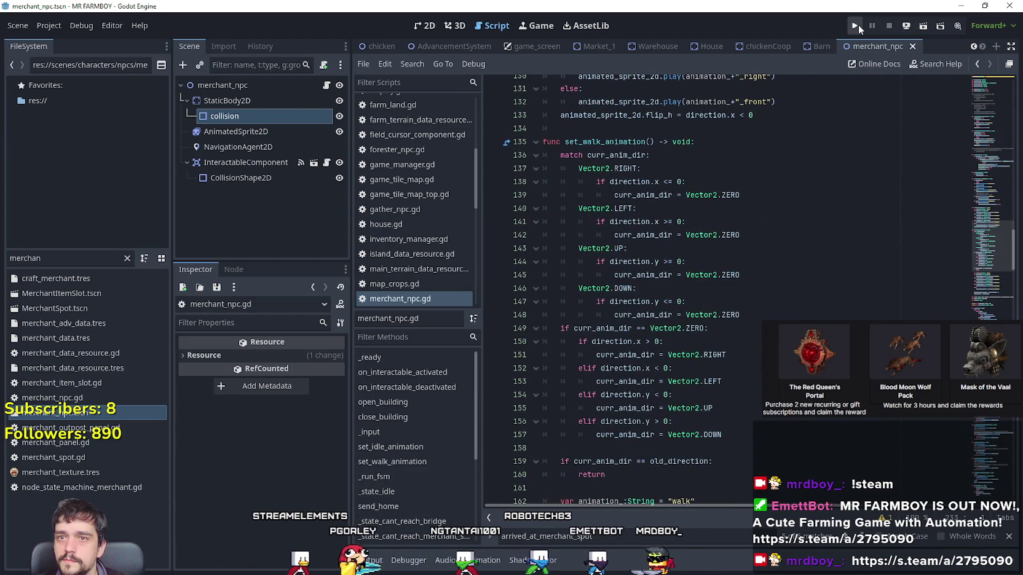
click(47, 26)
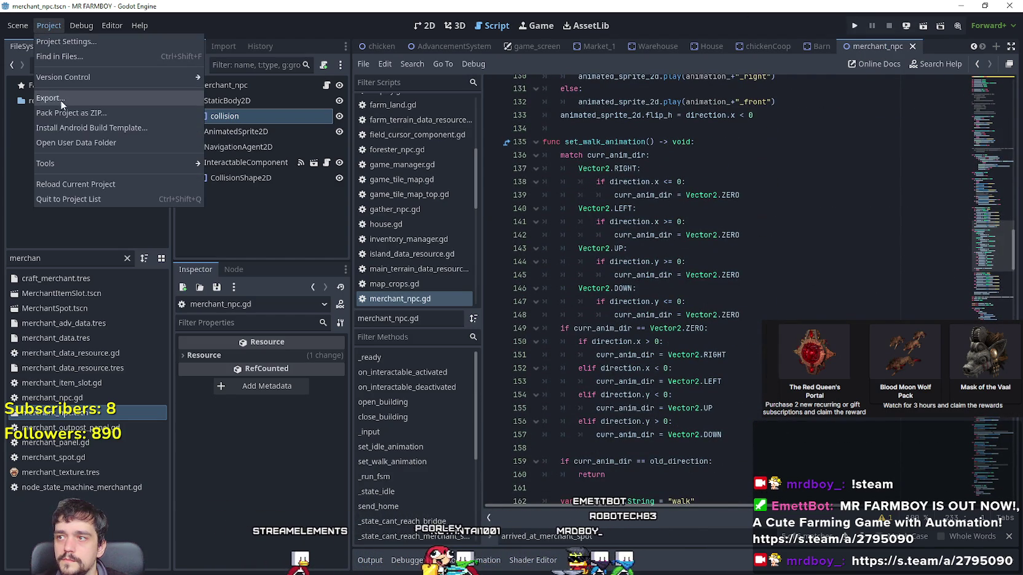
Close the Project menu, run MR FARMBOY, and choose Continue on its title screen.
click(859, 30)
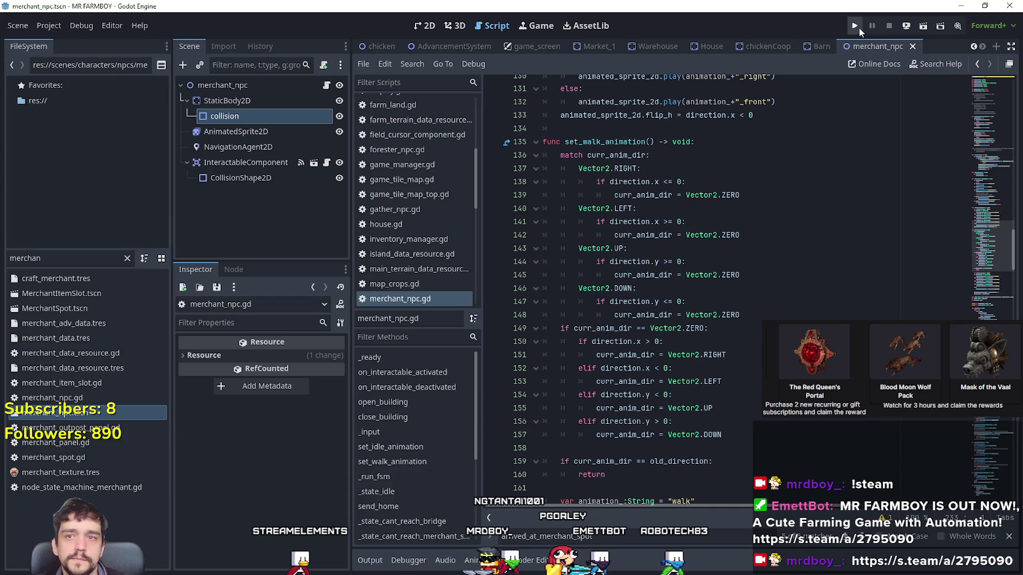
click(854, 28)
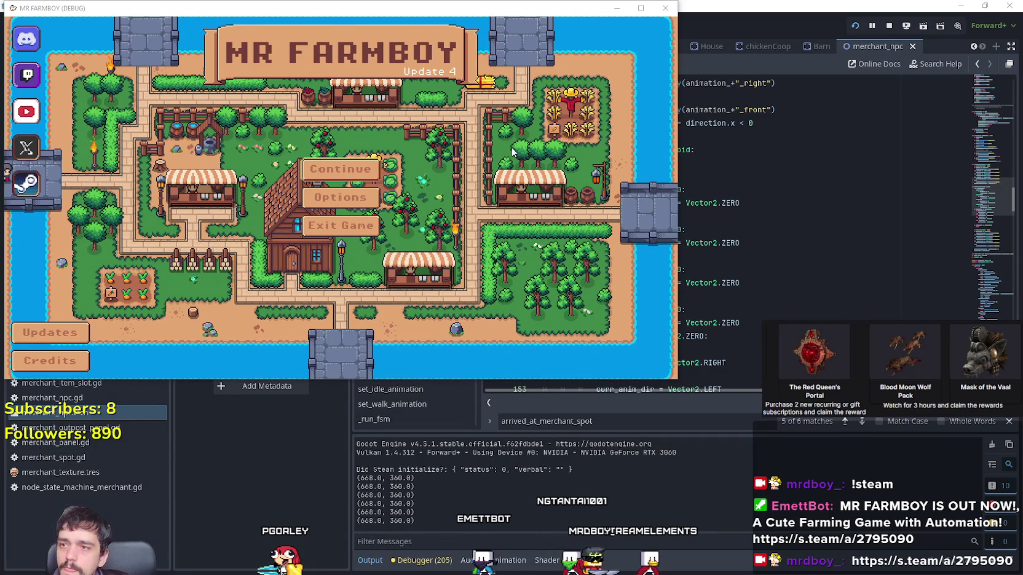
click(365, 163)
Load Save 1 and look over the farm map.
click(338, 158)
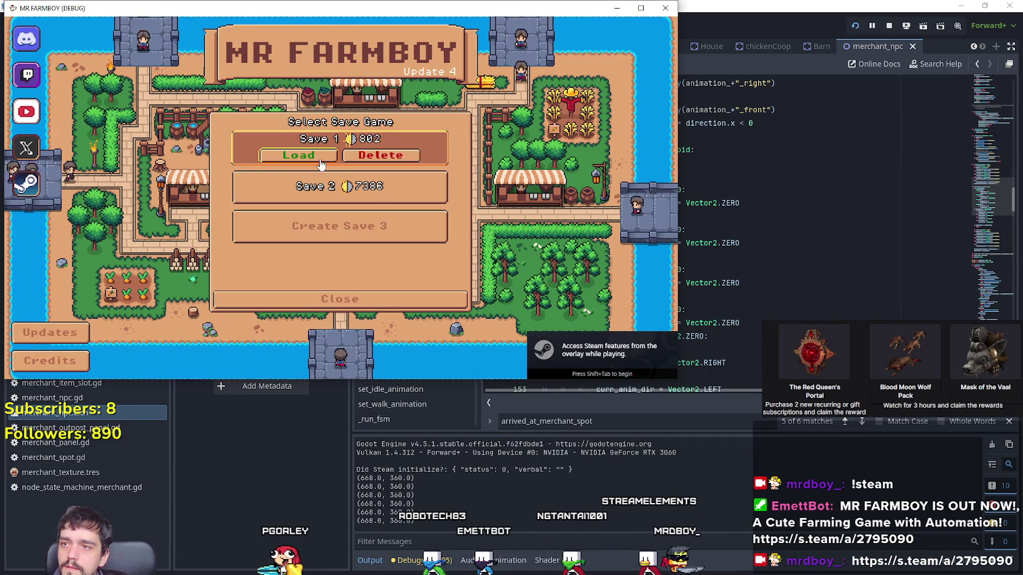
click(337, 160)
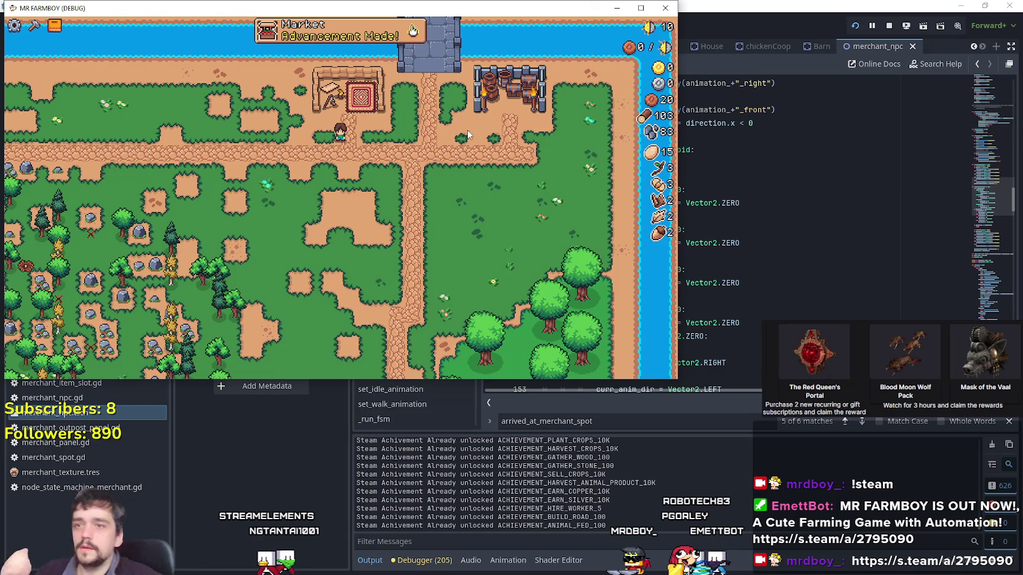
scroll(486, 162, down, 5)
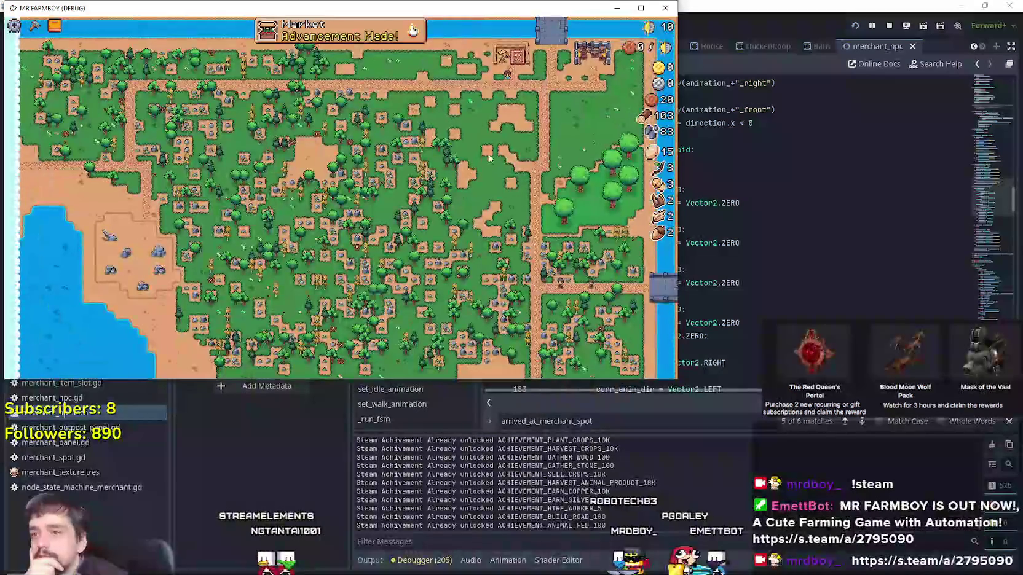
scroll(515, 163, up, 5)
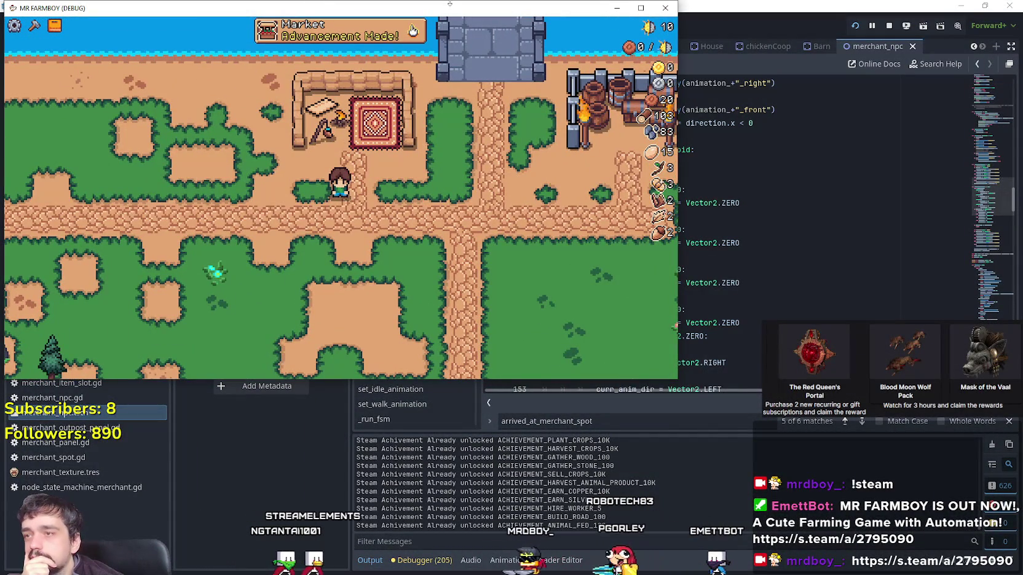
View and close Advancements, centre the game window, and inspect the live scene tree.
click(411, 30)
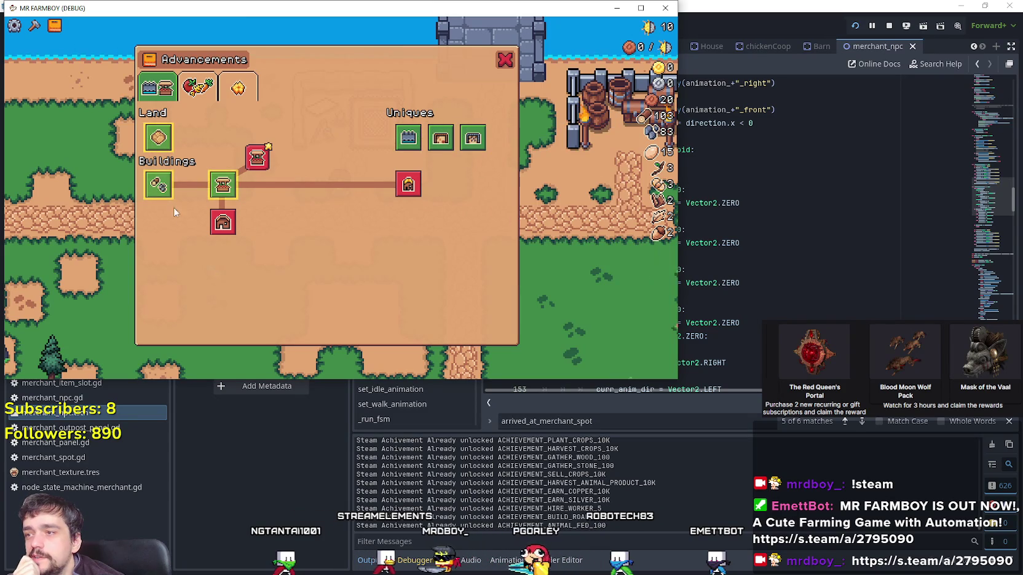
mouse_move(277, 165)
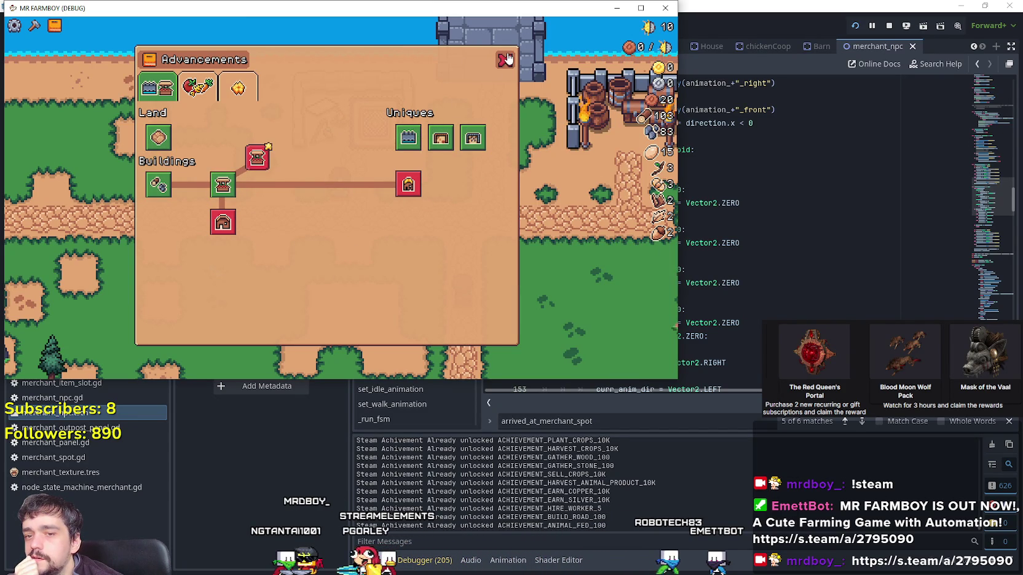
click(505, 59)
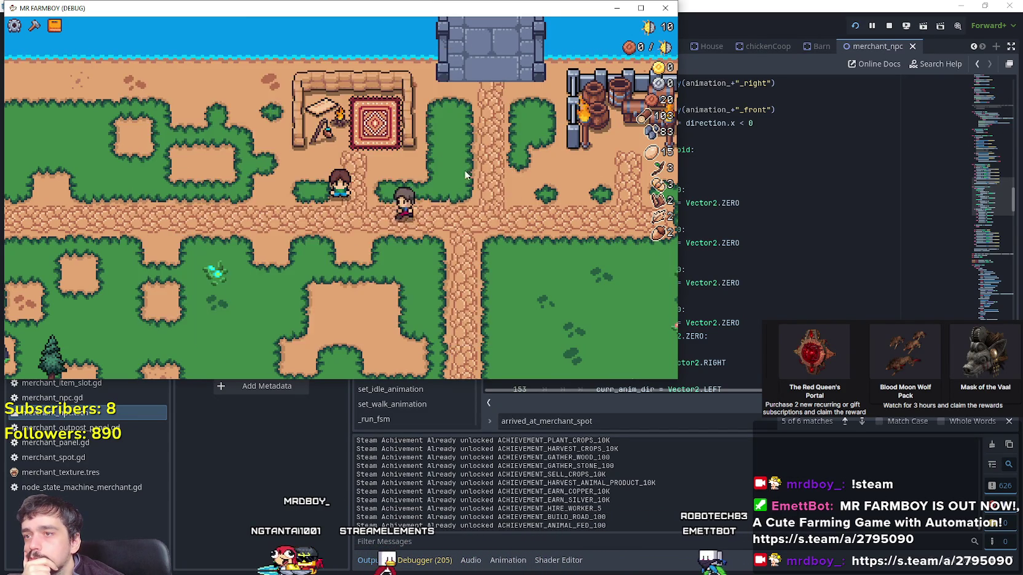
scroll(441, 196, down, 3)
scroll(446, 174, up, 3)
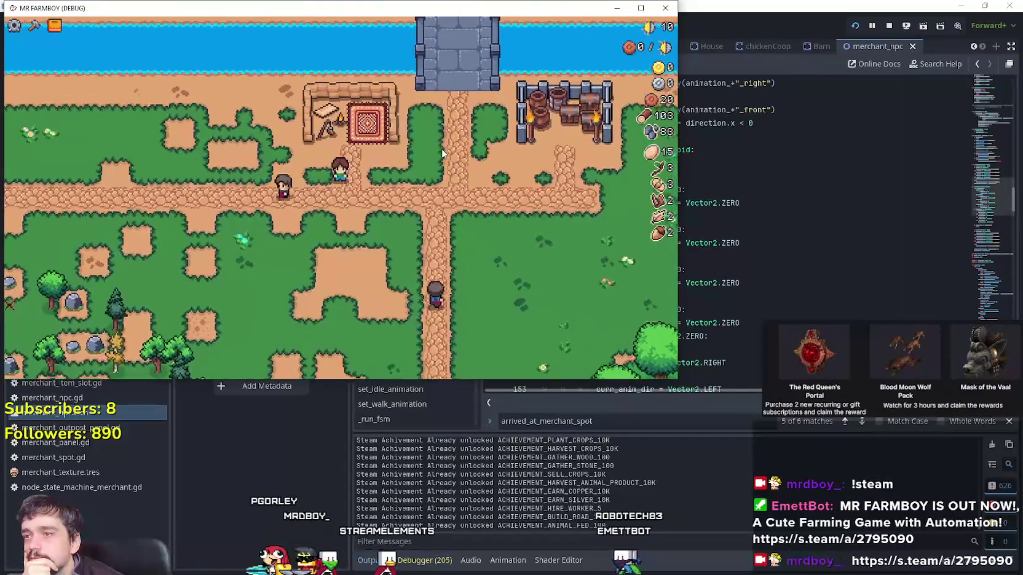
drag(136, 1, 336, 43)
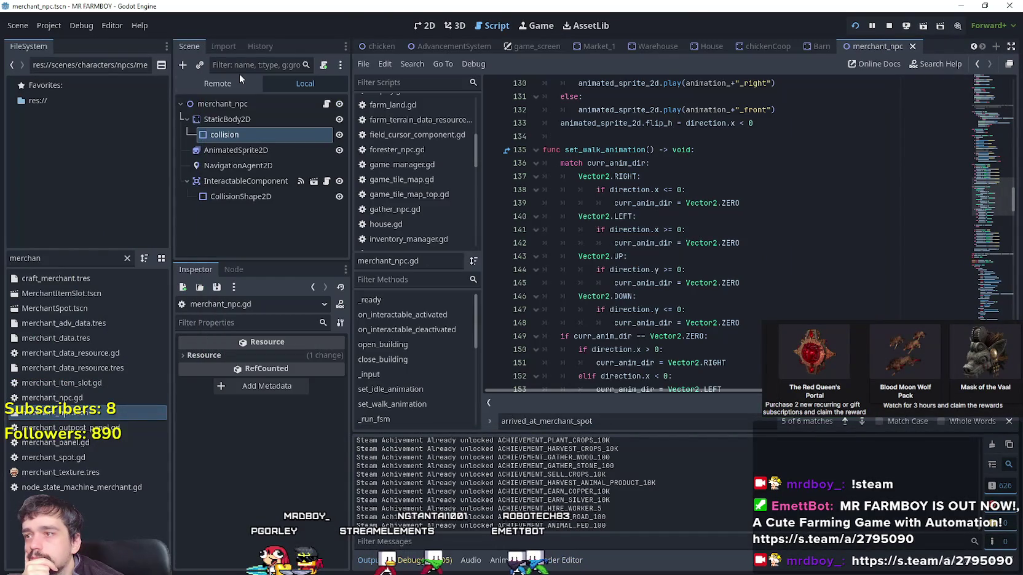
click(217, 83)
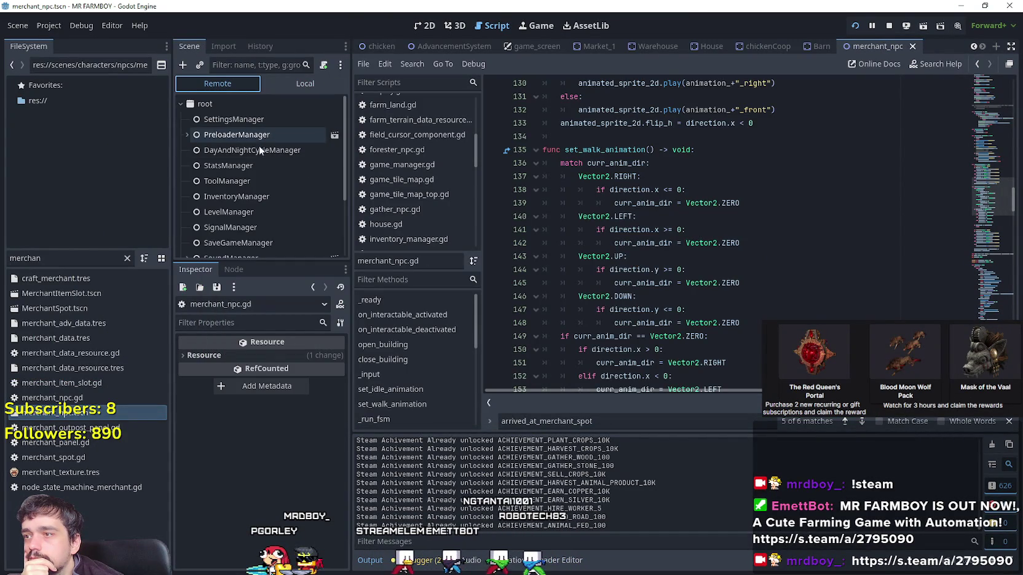
In the remote scene tree, set DayAndNightCycleManager's game_speed to 500.0.
click(264, 150)
click(304, 357)
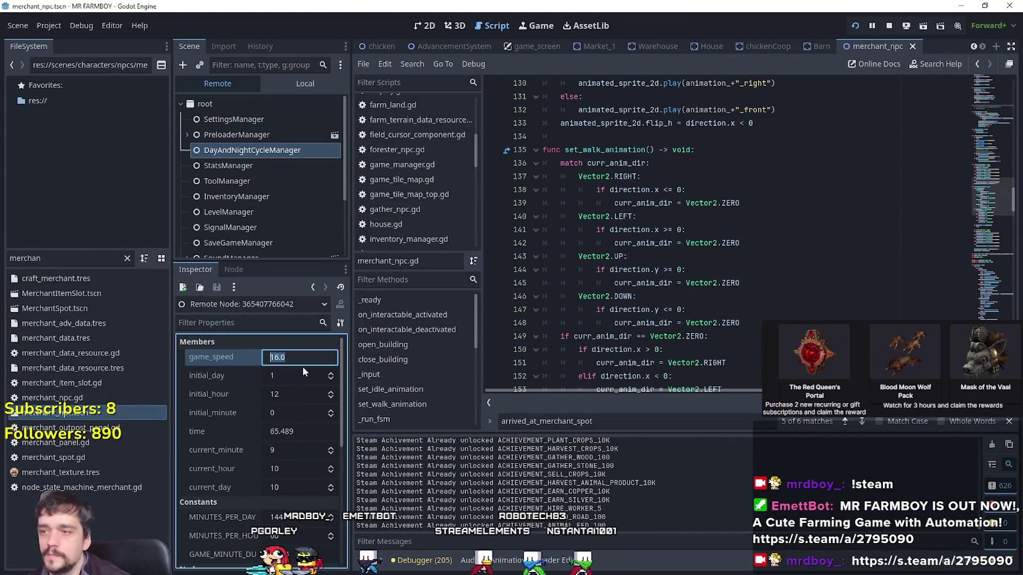
text(500)
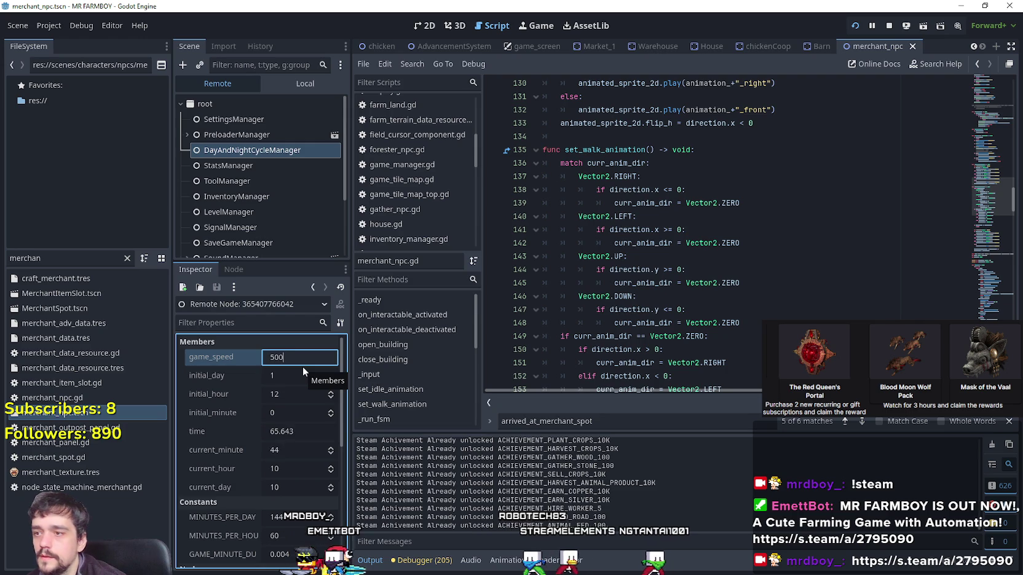
key(Return)
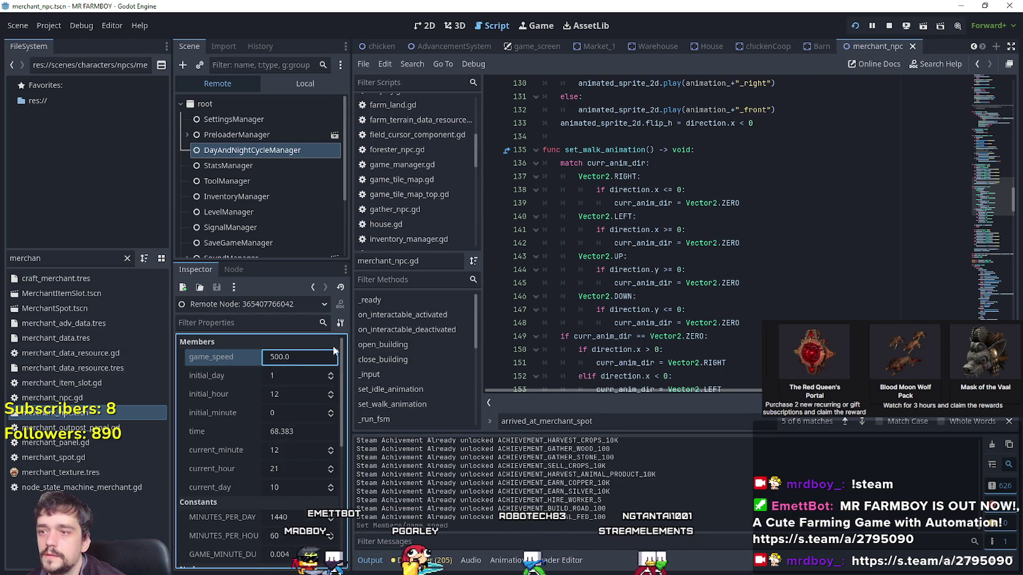
Back in the running game, walk the player character to the right to watch days pass.
key(alt+Tab)
key(d)
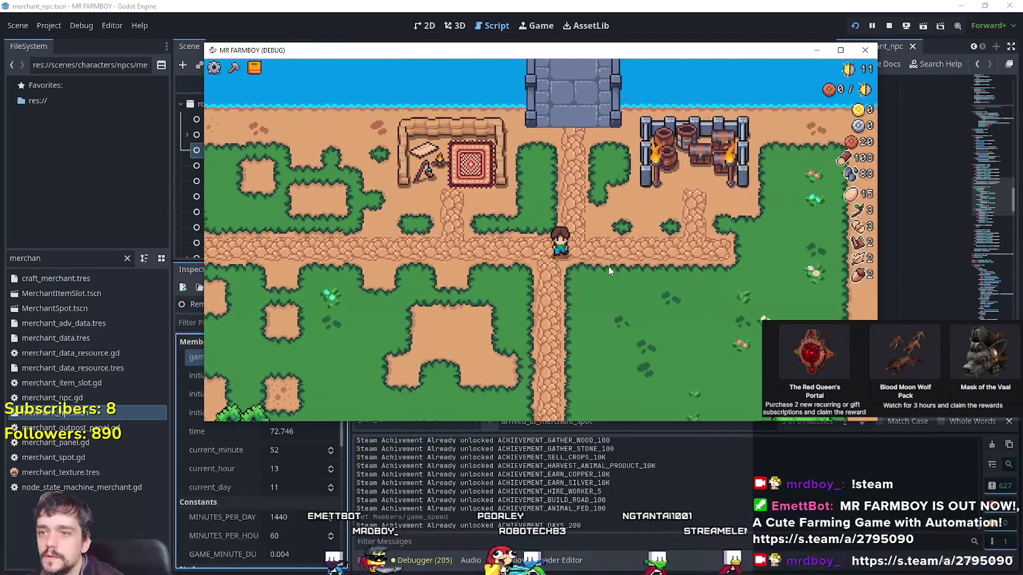
scroll(608, 265, down, 5)
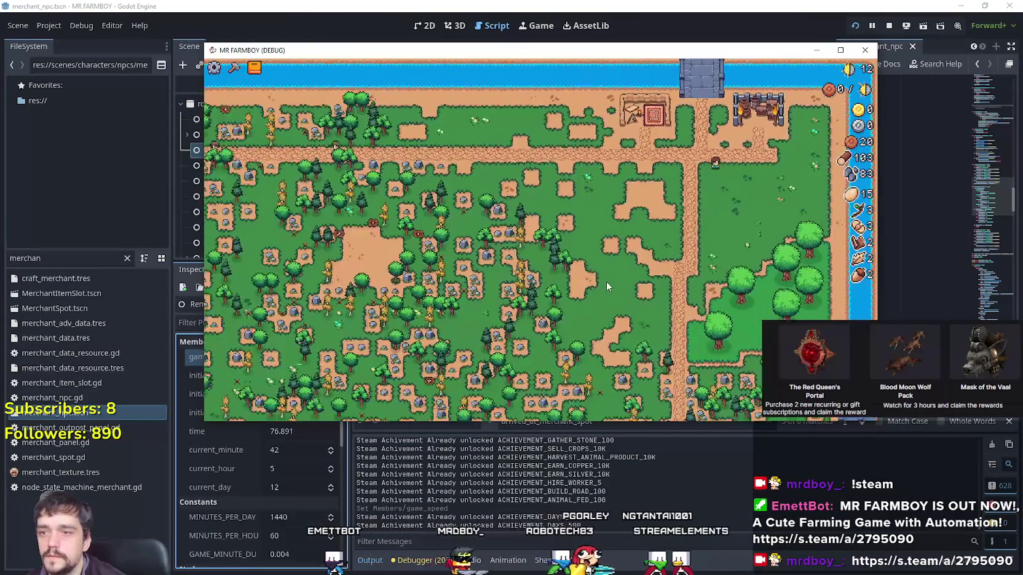
scroll(605, 281, up, 5)
scroll(603, 285, up, 2)
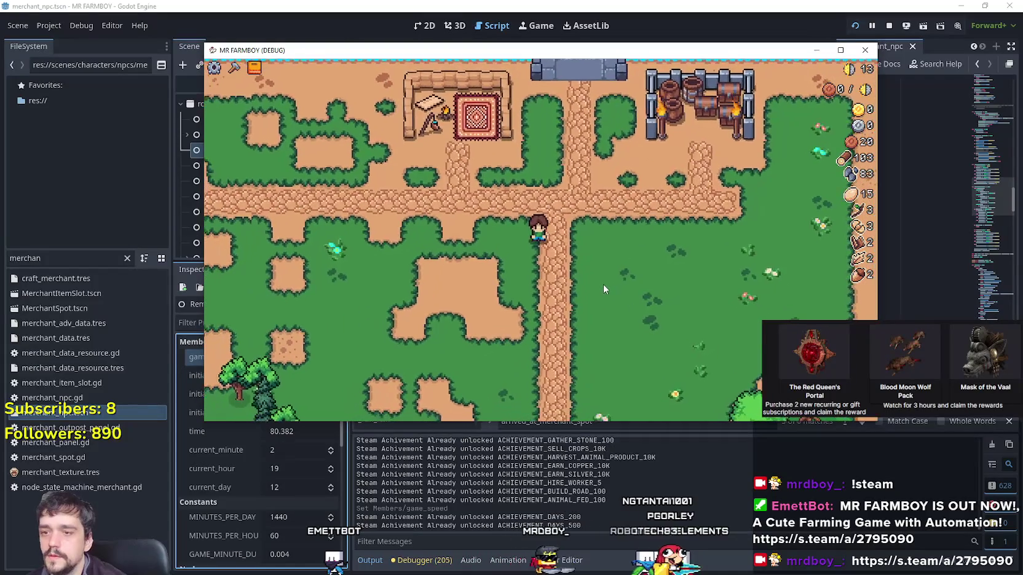
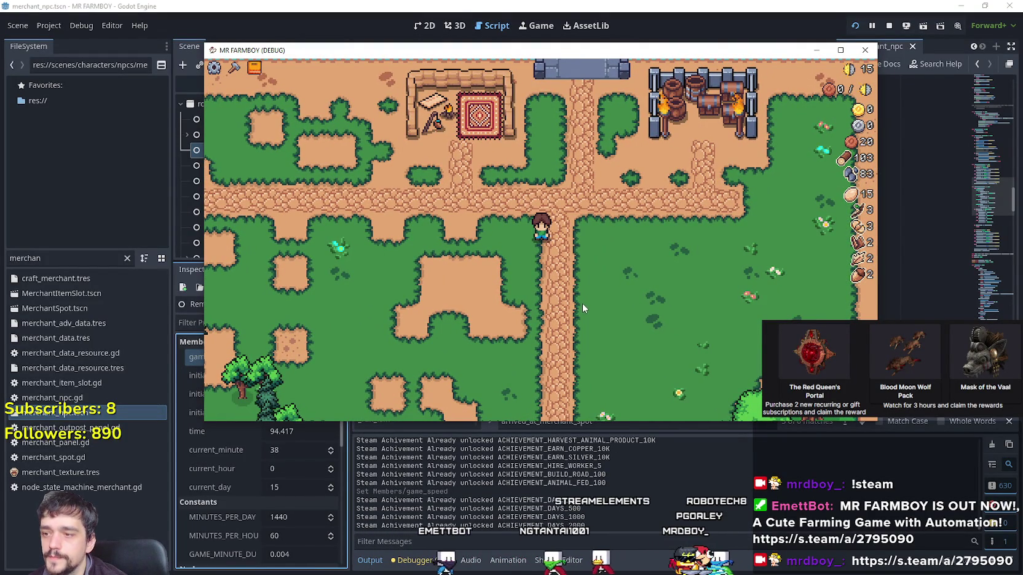
Pause the game, select the merchant's AnimatedSprite2D in the Local scene tree, then resume.
scroll(197, 500, down, 1)
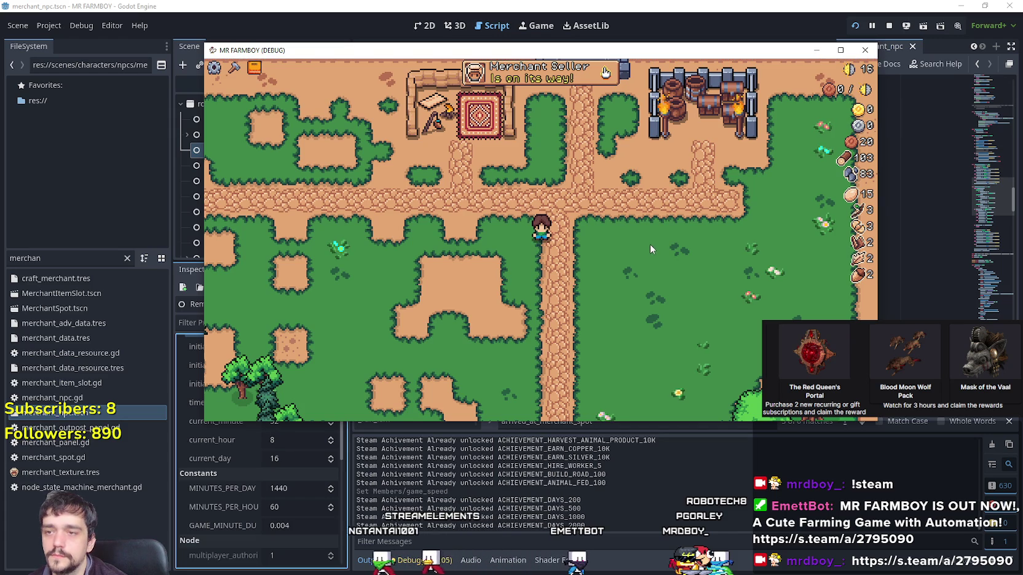
key(Escape)
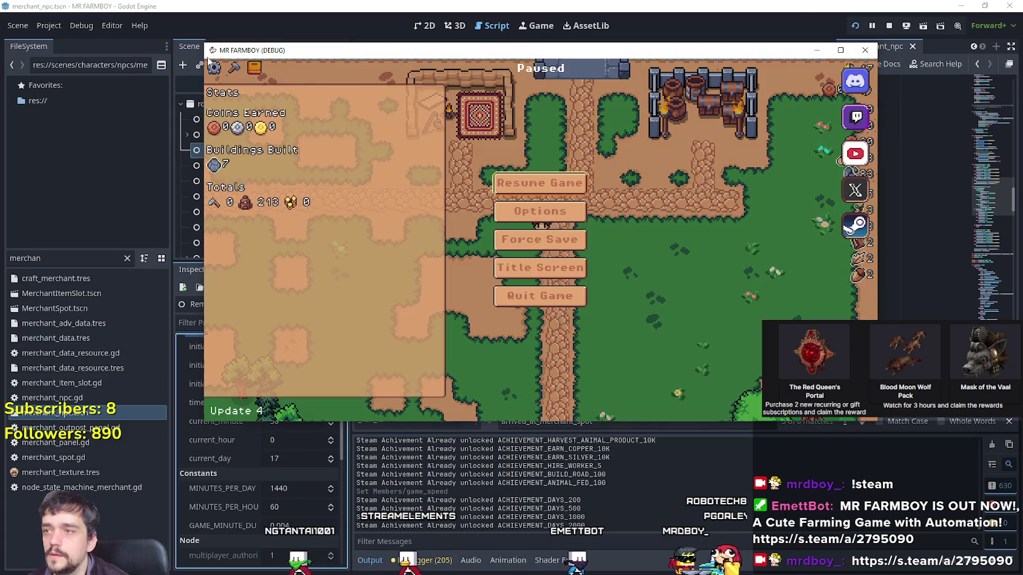
click(536, 292)
scroll(299, 383, up, 1)
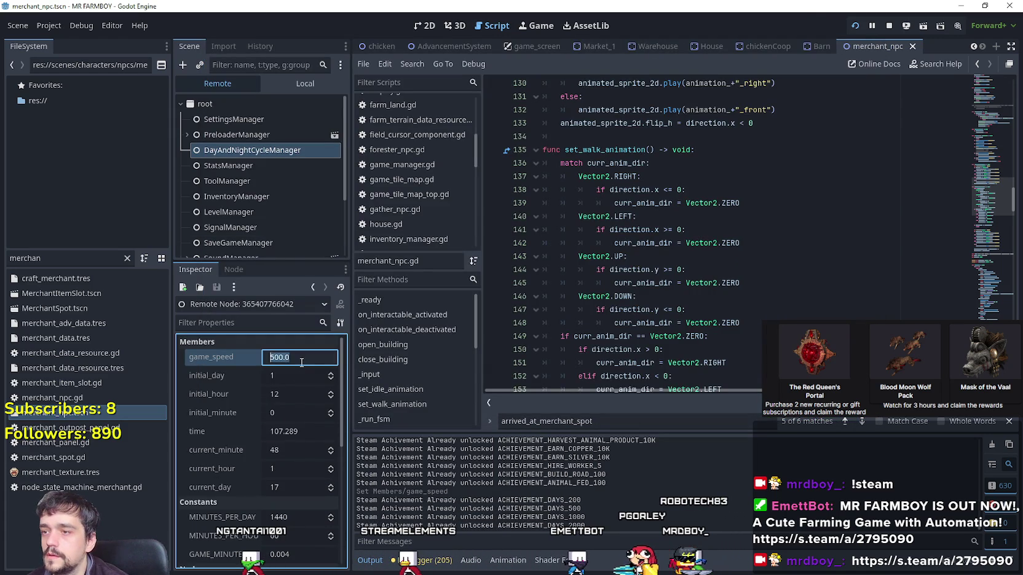
click(308, 81)
click(272, 156)
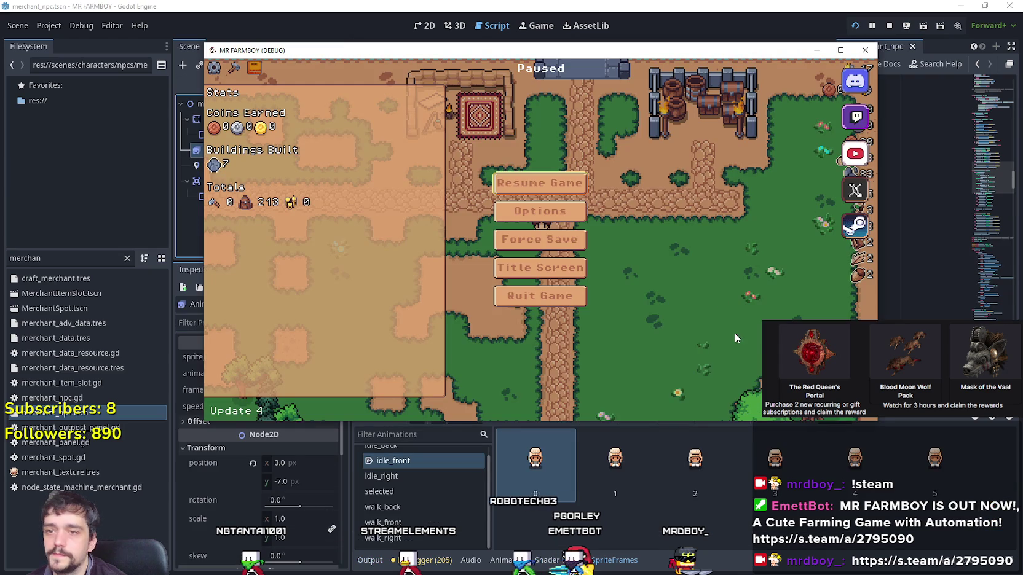
click(581, 194)
Maximize the game window and zoom the map around the merchant's tent.
key(super+Up)
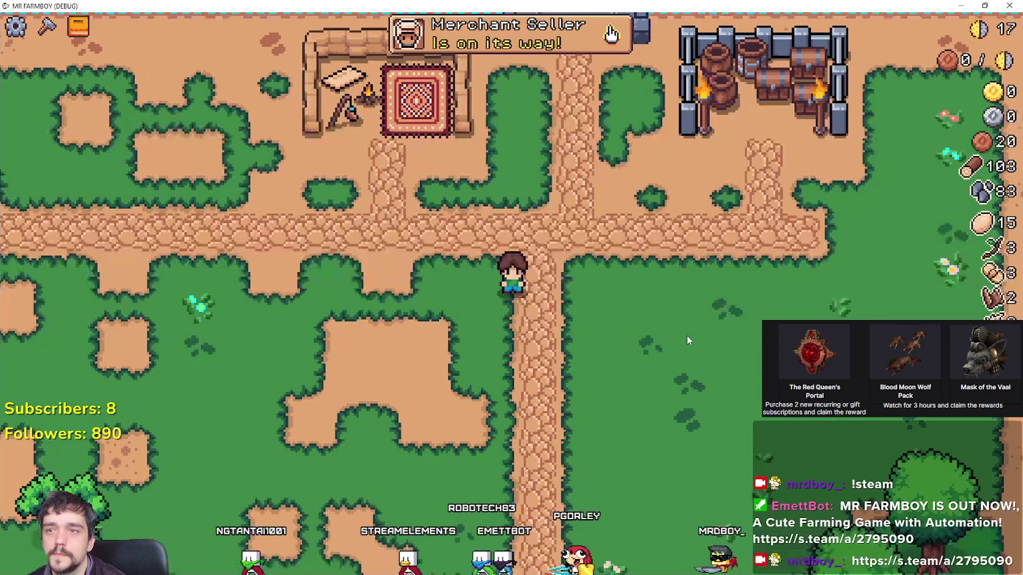
scroll(646, 342, down, 5)
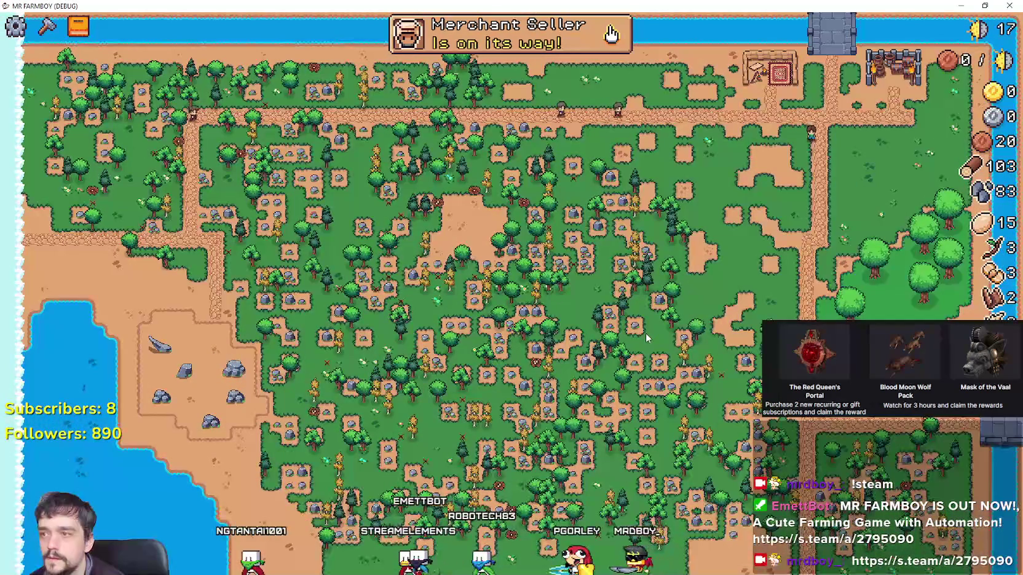
scroll(648, 332, up, 5)
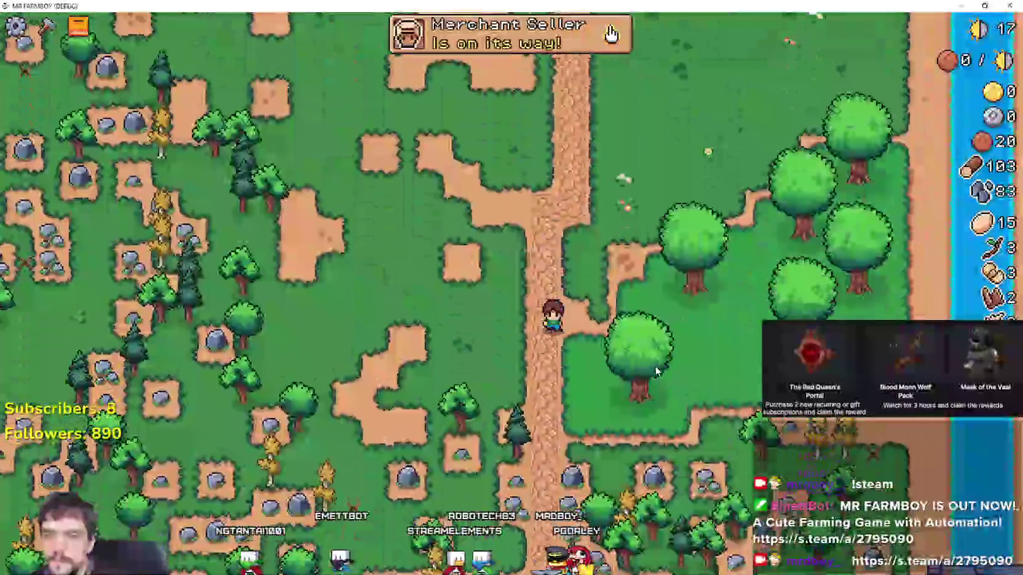
scroll(654, 362, up, 2)
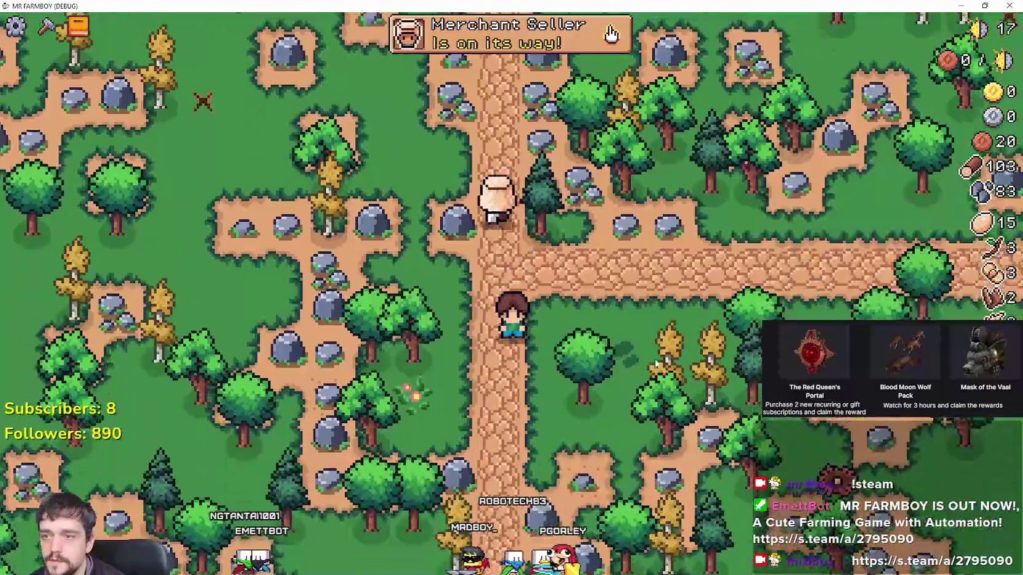
scroll(655, 361, down, 2)
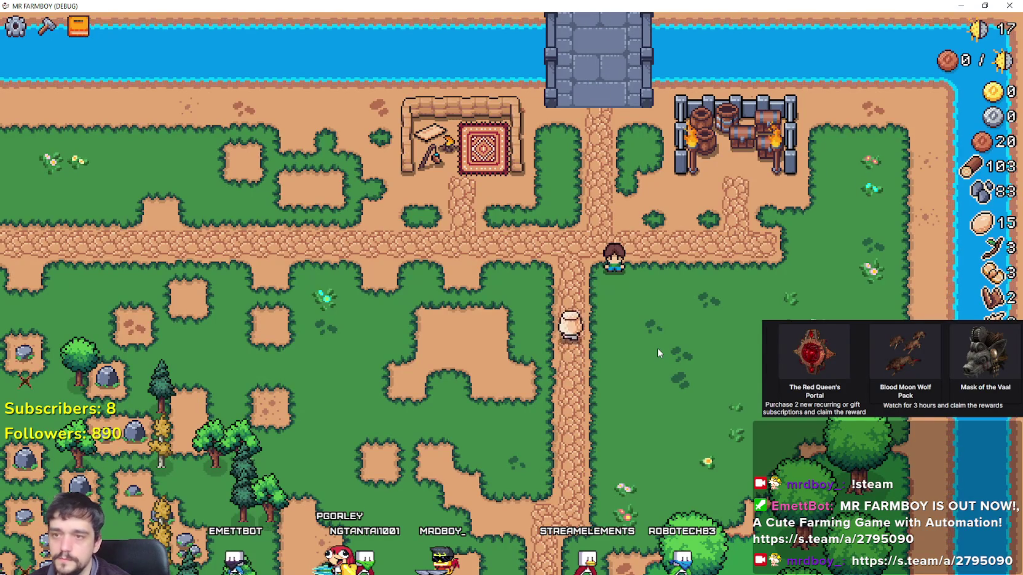
scroll(656, 344, up, 2)
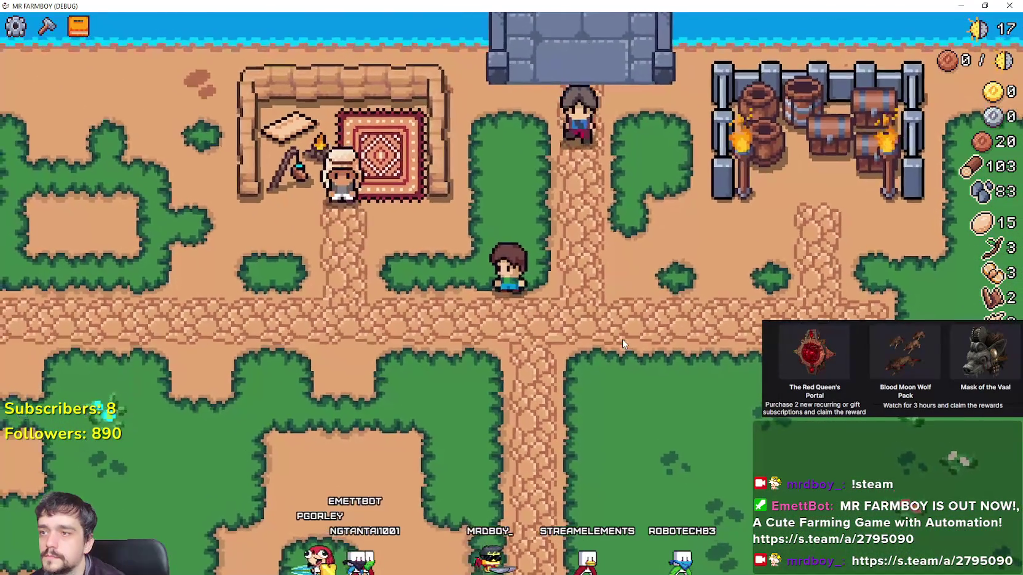
Walk the farmer north with WASD to stand in front of the merchant.
key(w)
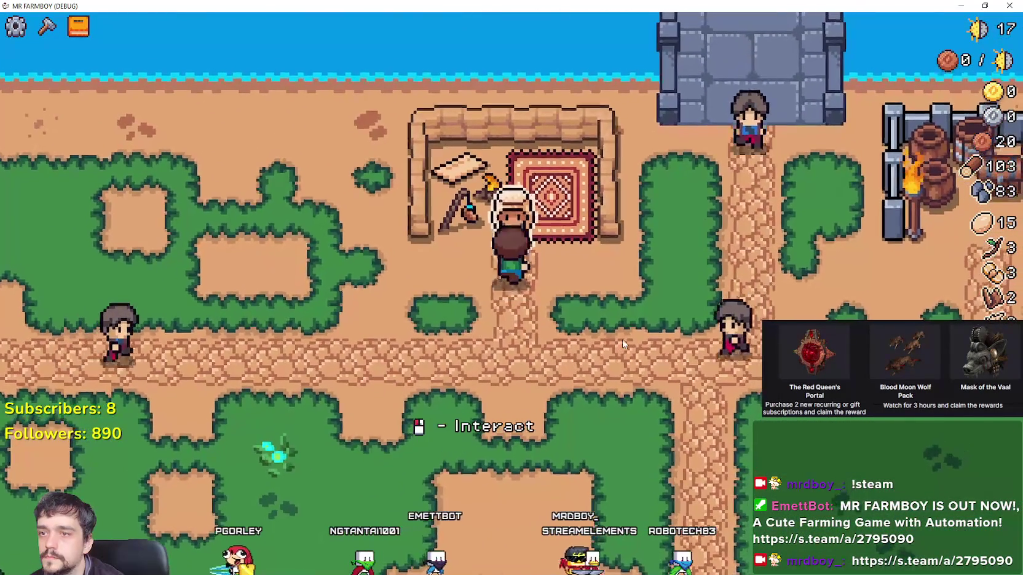
key(d)
key(w)
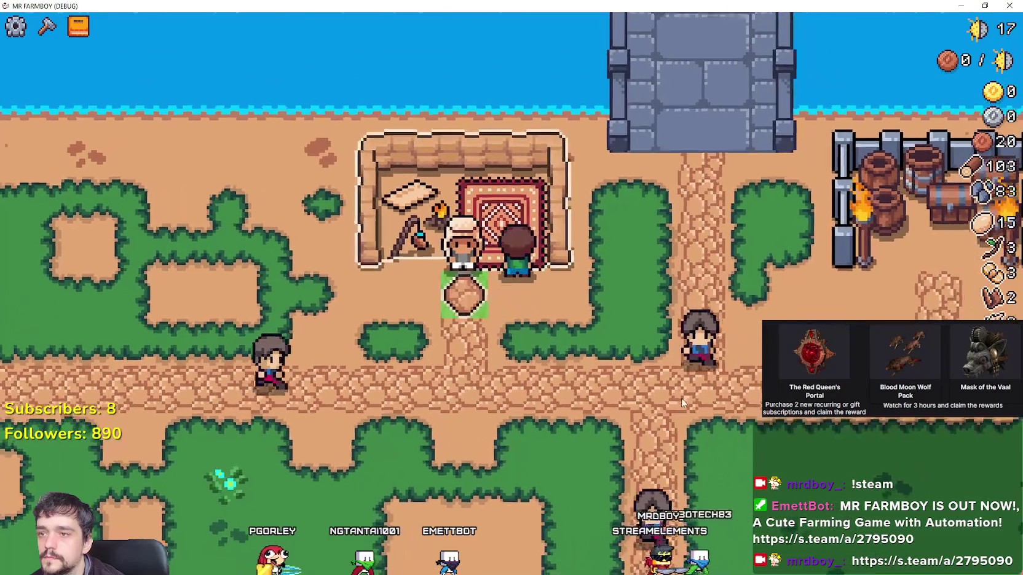
key(a)
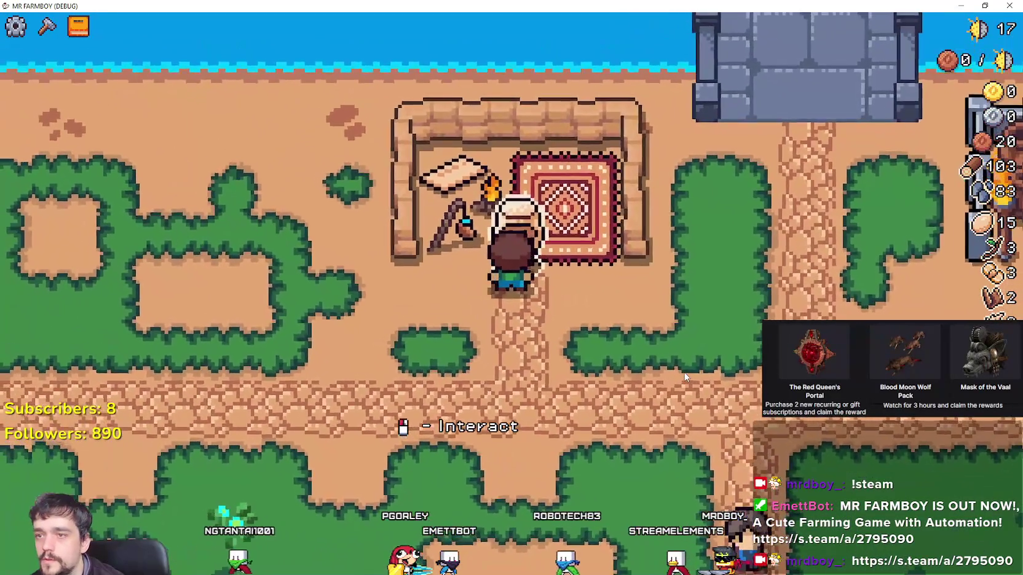
Open and close the Merchant Seller shop, then walk the farmer around the merchant.
click(700, 378)
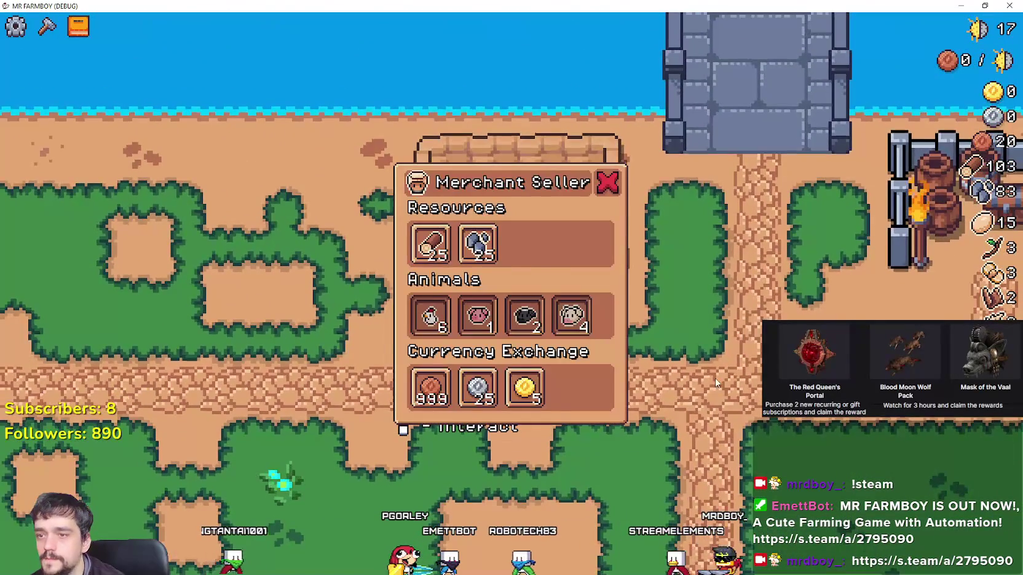
key(s)
key(w)
key(e)
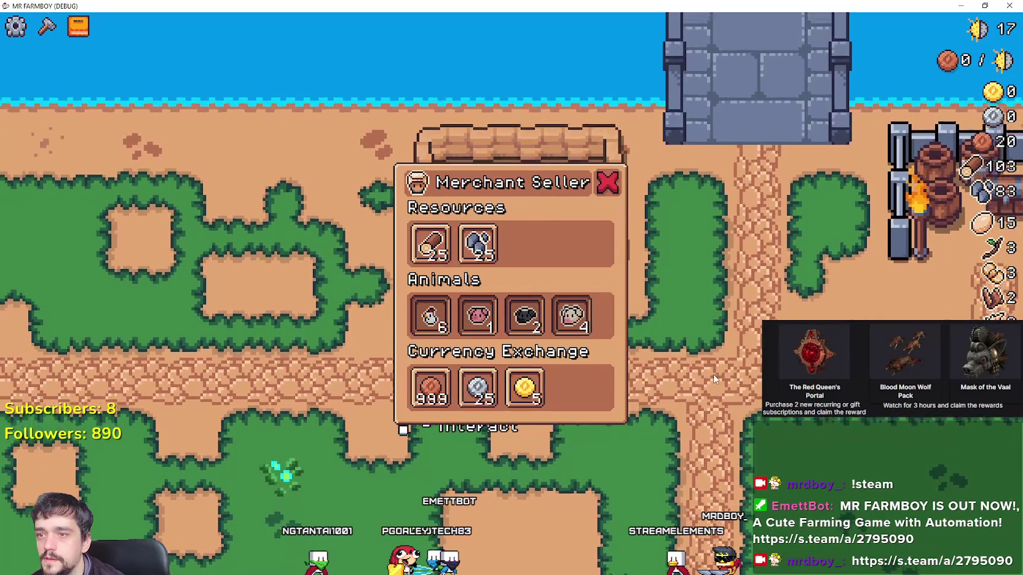
key(s)
key(w)
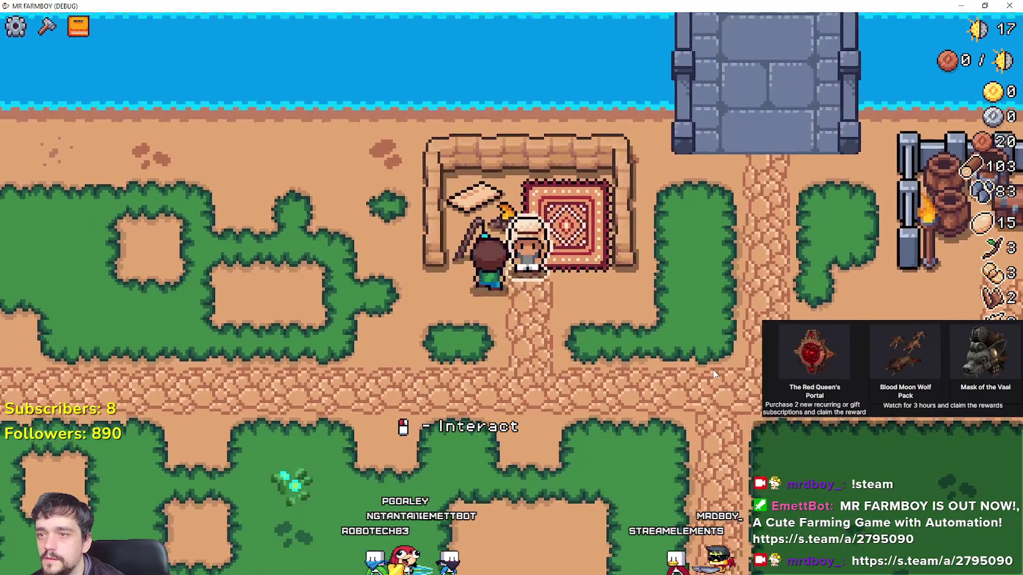
key(s)
key(w)
key(s)
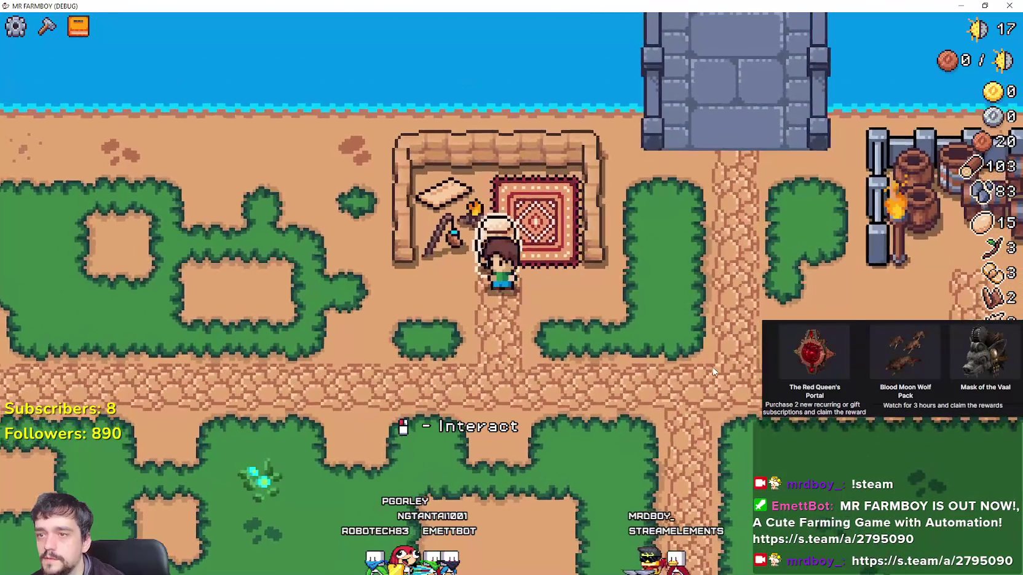
Reopen the merchant's shop twice, close it, and leave the game paused.
key(e)
key(e)
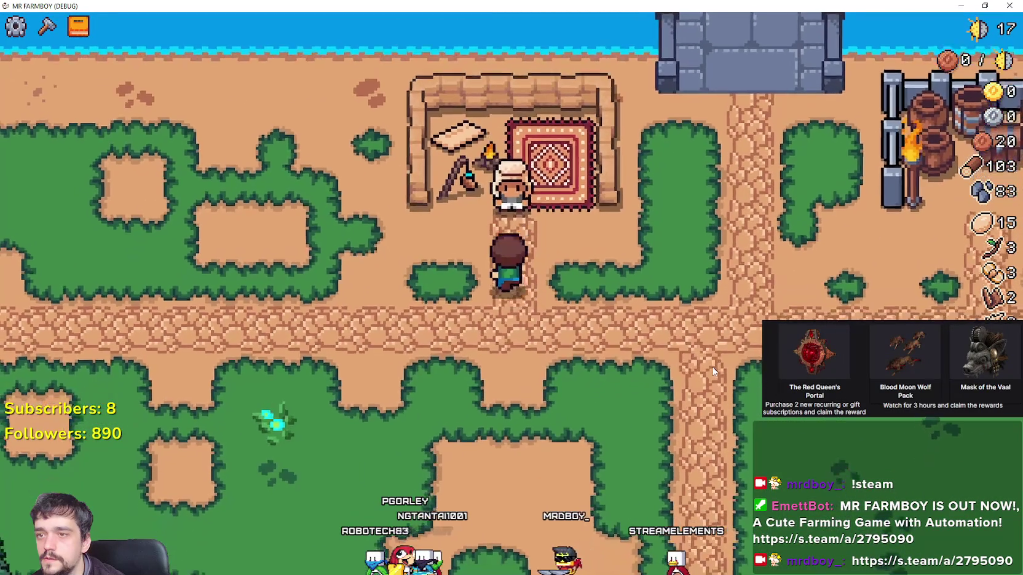
key(s)
key(w)
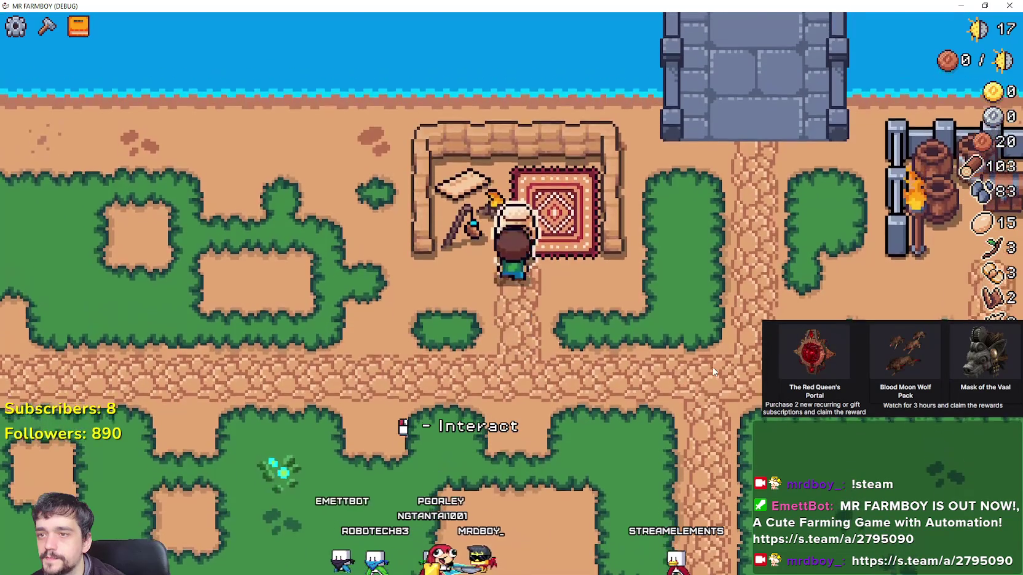
key(e)
key(s)
key(Escape)
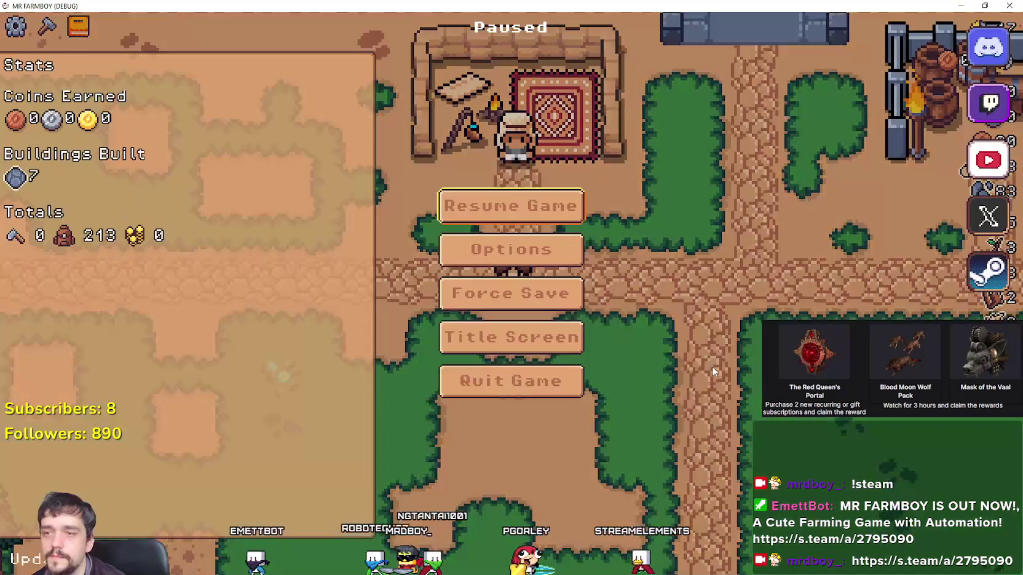
key(alt+Tab)
Browse merchant_npc.gd from the collision declaration to the on_interactable_deactivated use of arrived_at_merchant_spot.
drag(993, 184, 988, 303)
scroll(641, 274, up, 20)
scroll(641, 274, down, 8)
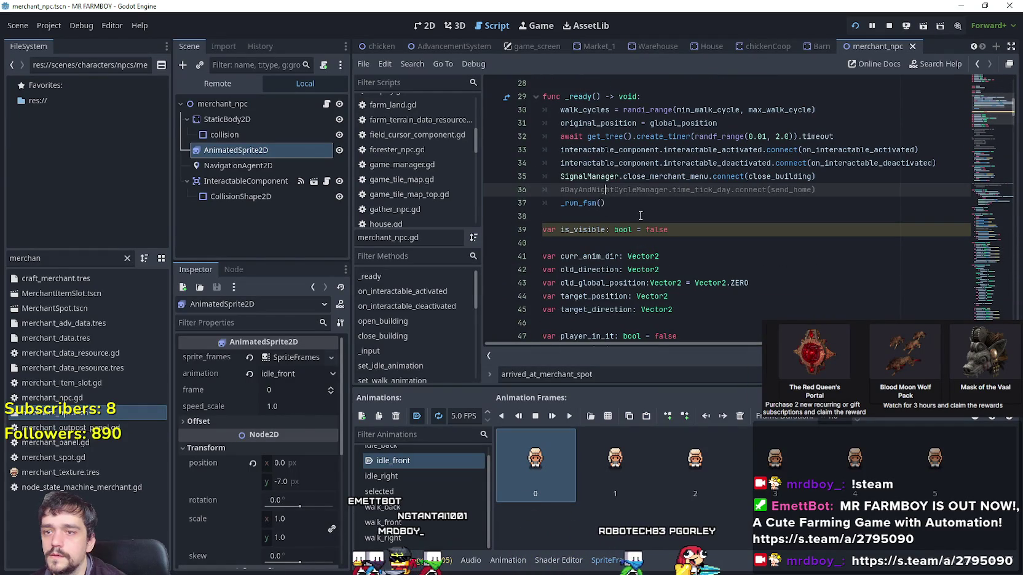
scroll(652, 161, down, 6)
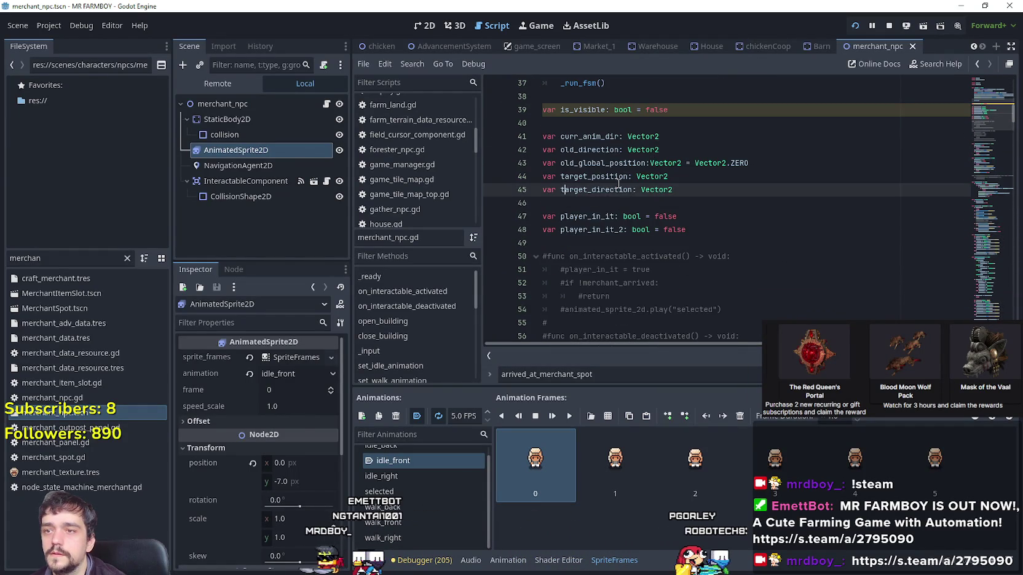
scroll(624, 156, up, 14)
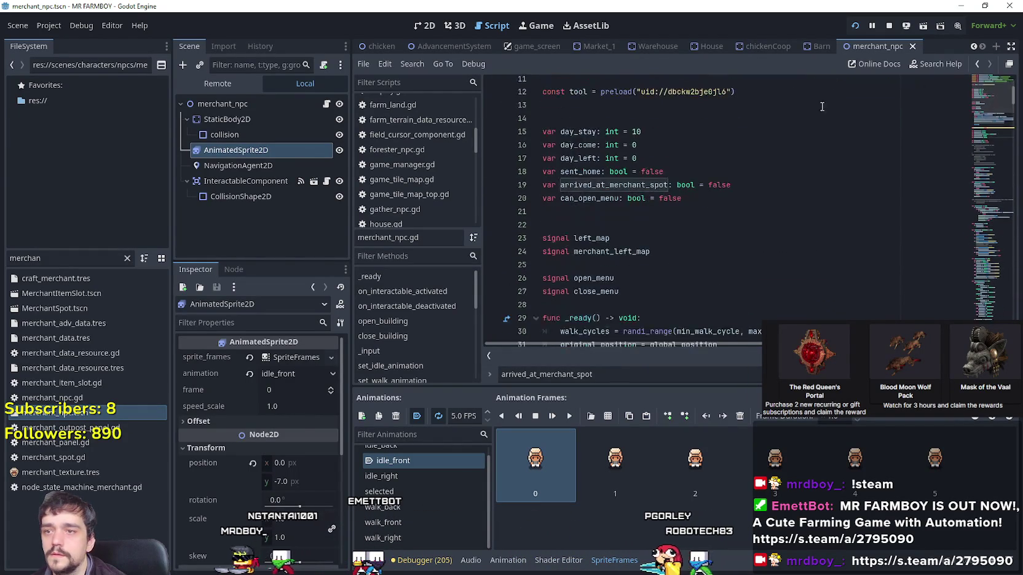
click(624, 153)
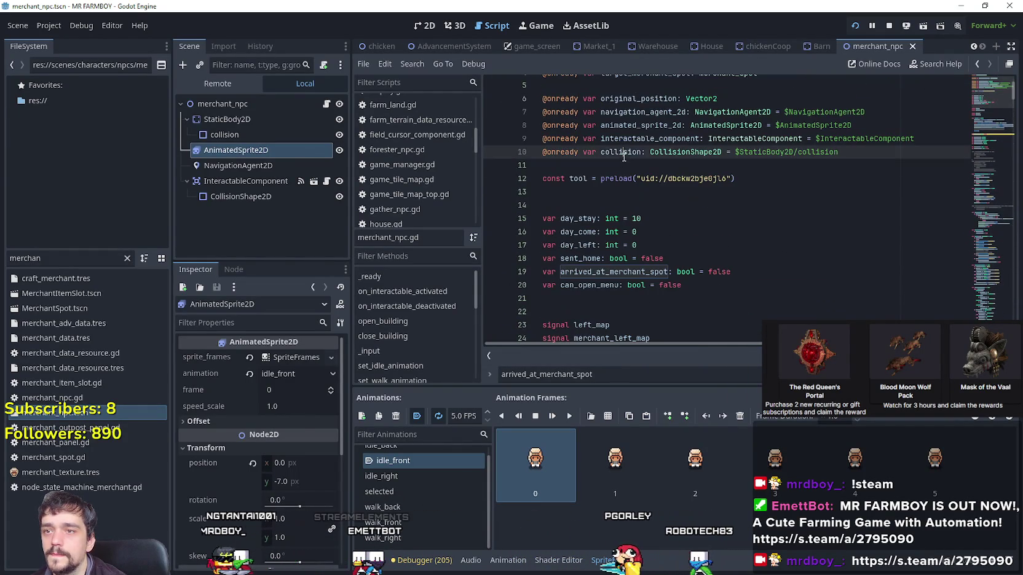
click(982, 99)
scroll(900, 263, up, 10)
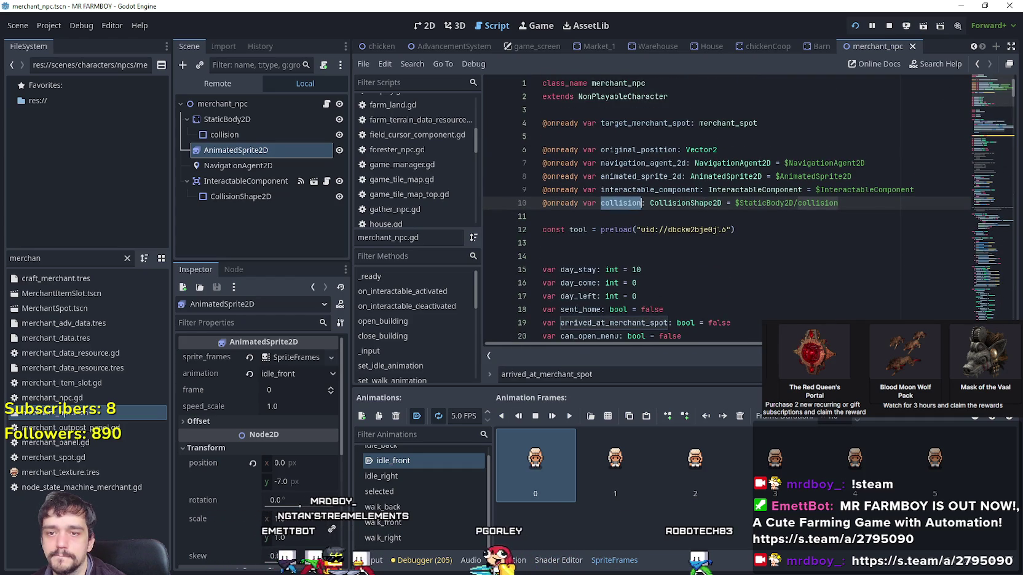
key(F3)
key(F3)
key(F3)
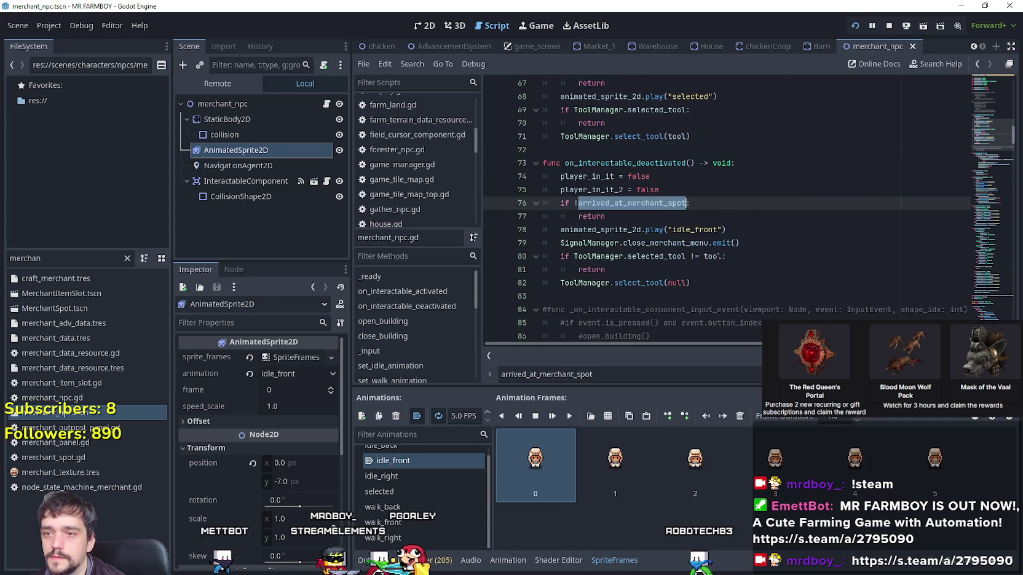
Search merchant_npc.gd for 'collision' and locate the send_home function.
double_click(675, 376)
text(collision)
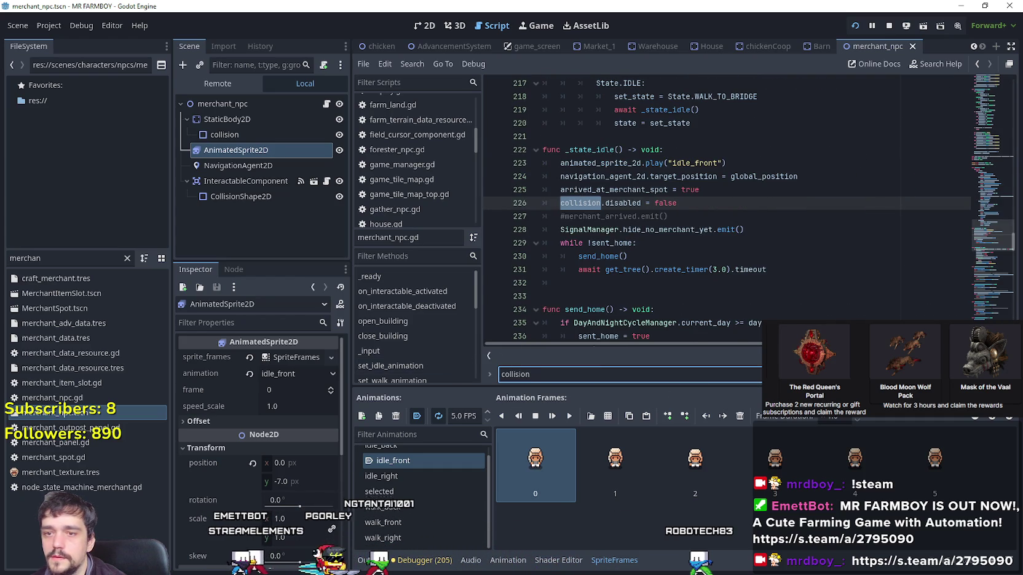
drag(560, 203, 690, 202)
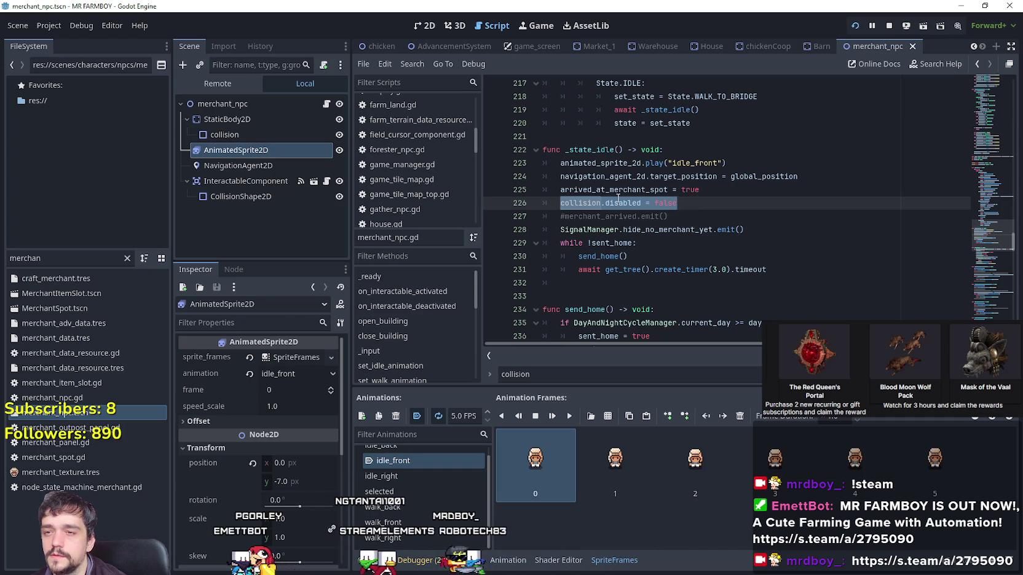
scroll(645, 224, down, 2)
click(587, 229)
scroll(590, 232, down, 4)
scroll(590, 231, down, 1)
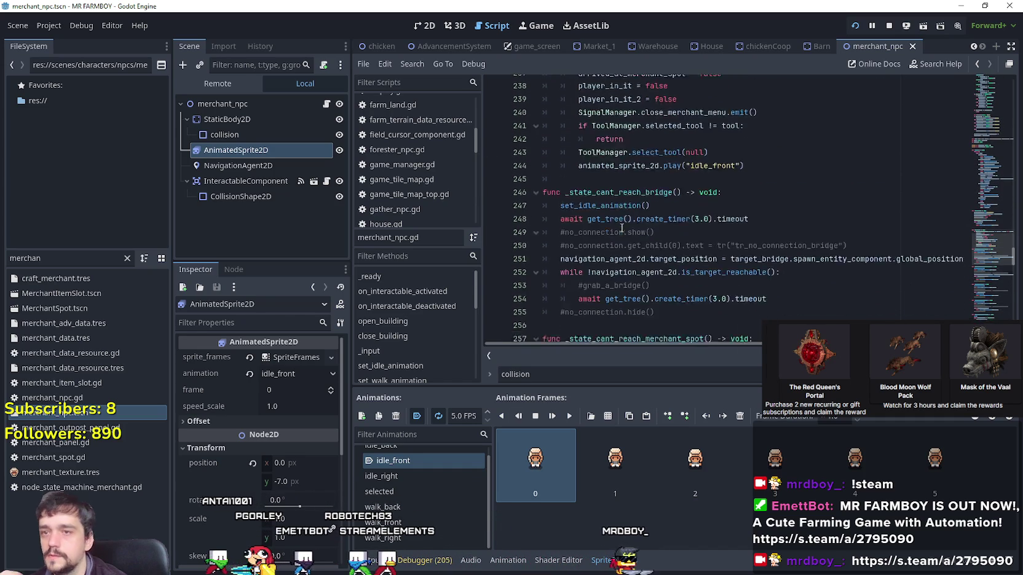
scroll(635, 232, up, 3)
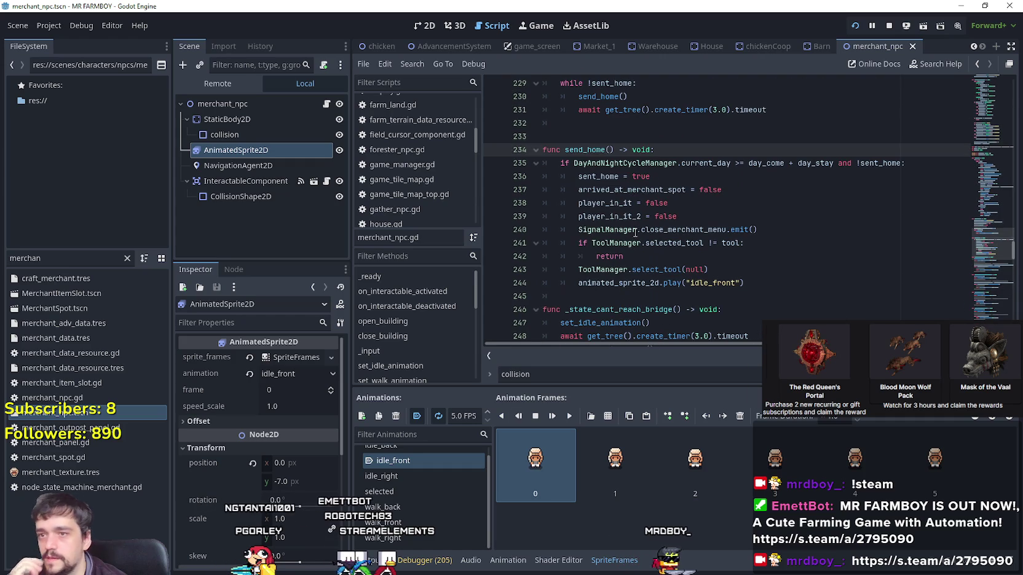
End send_home with collision.disabled = true, save, and right-click the StaticBody2D node.
click(751, 283)
key(Return)
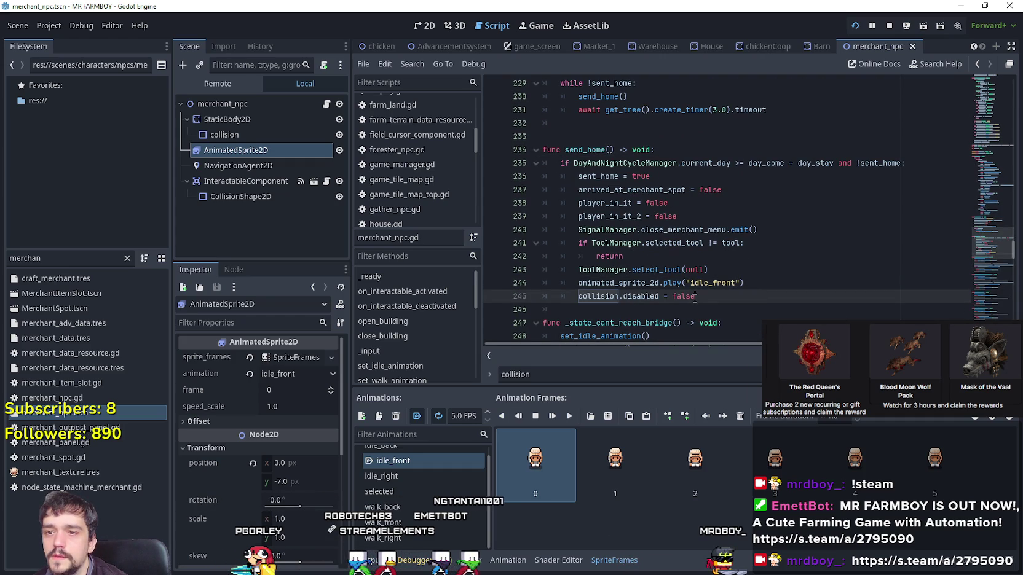
key(ctrl+s)
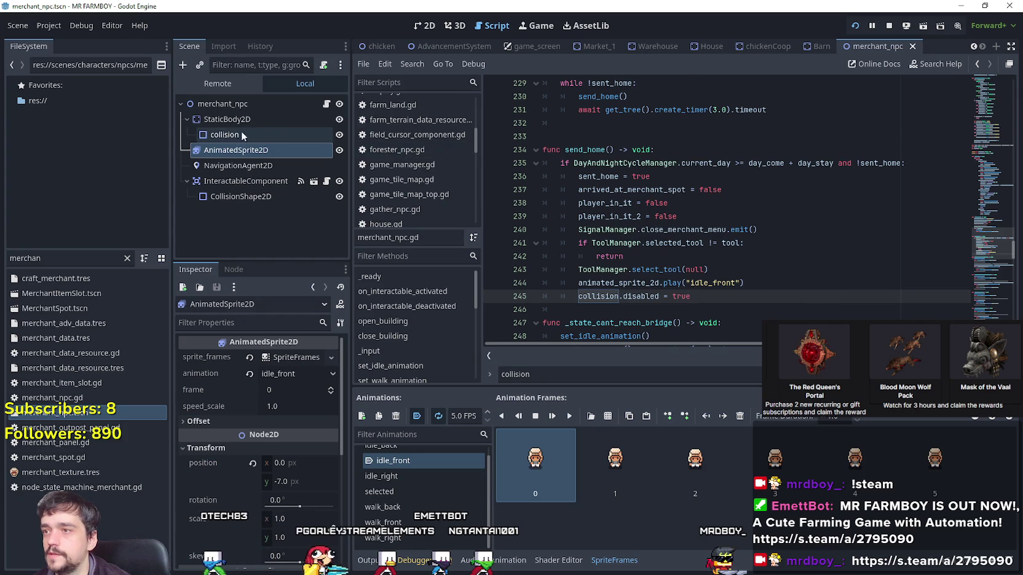
click(220, 119)
right_click(220, 117)
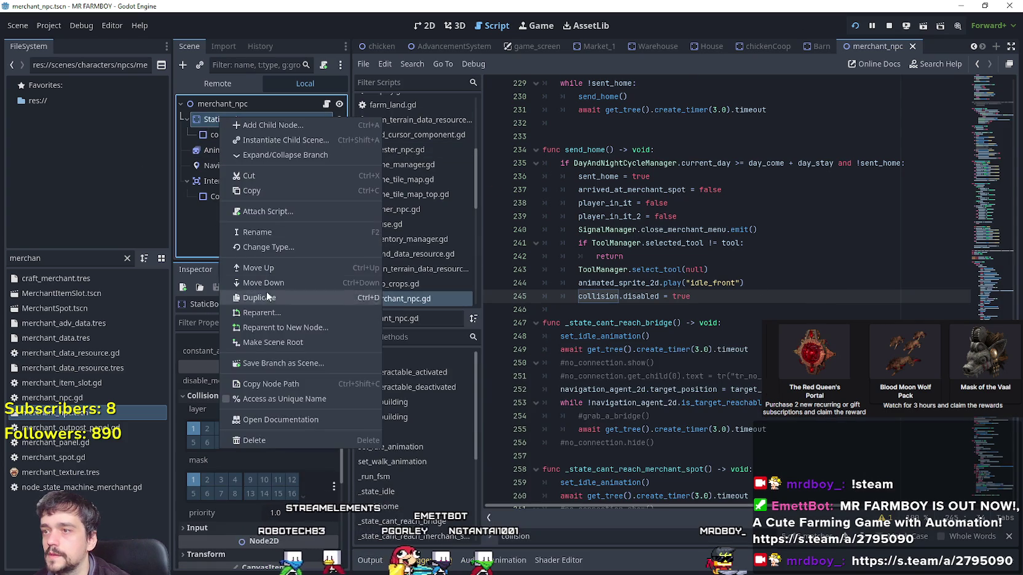
Copy the merchant's StaticBody2D and open royal_npc.tscn in the 2D view.
click(277, 192)
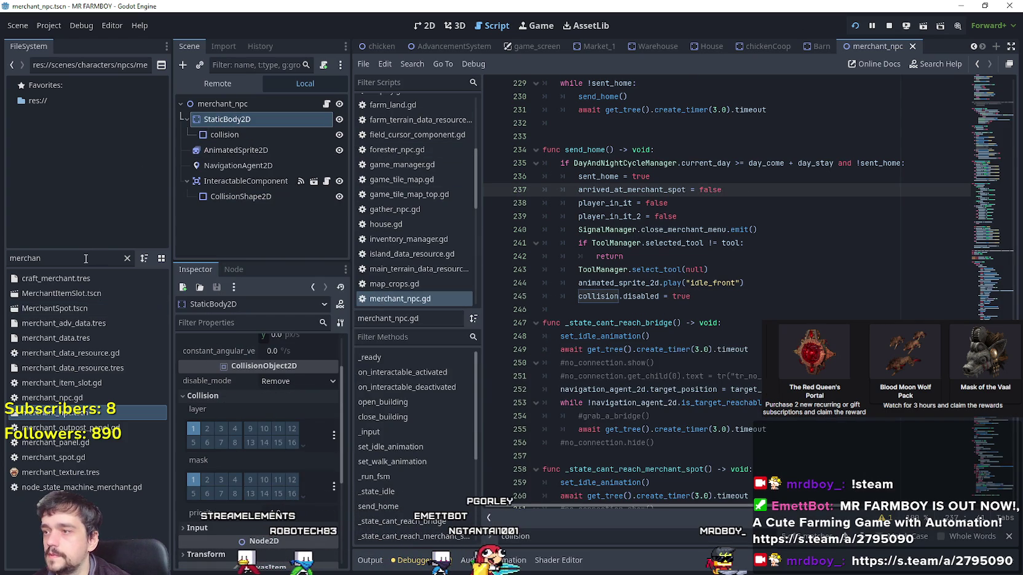
text(royal)
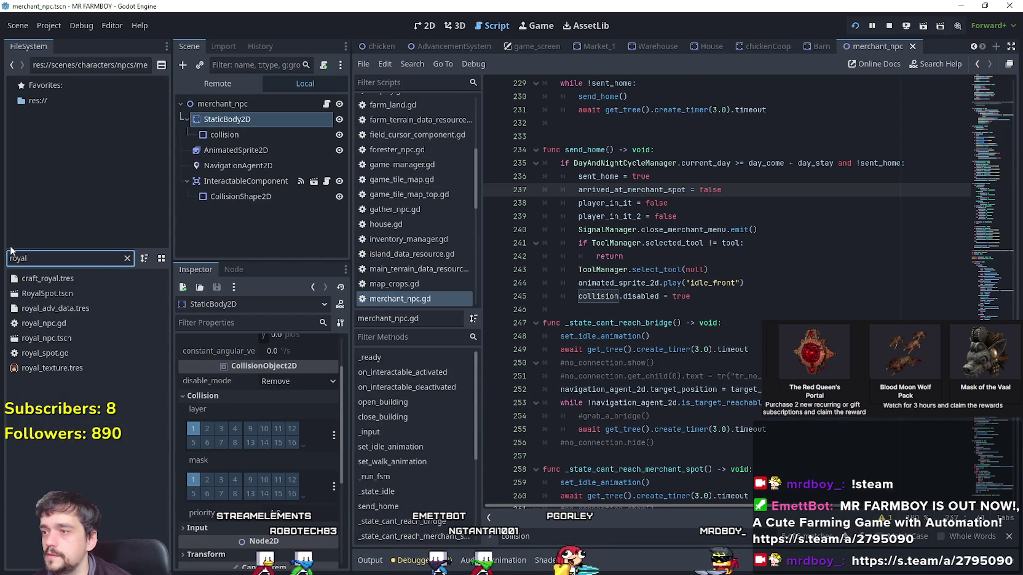
double_click(71, 337)
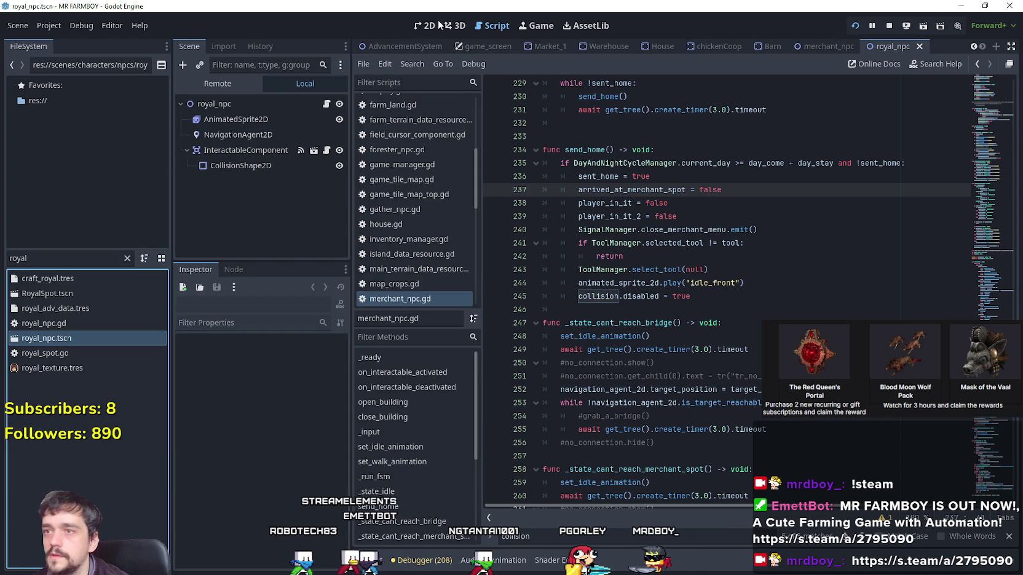
click(428, 25)
scroll(457, 111, up, 5)
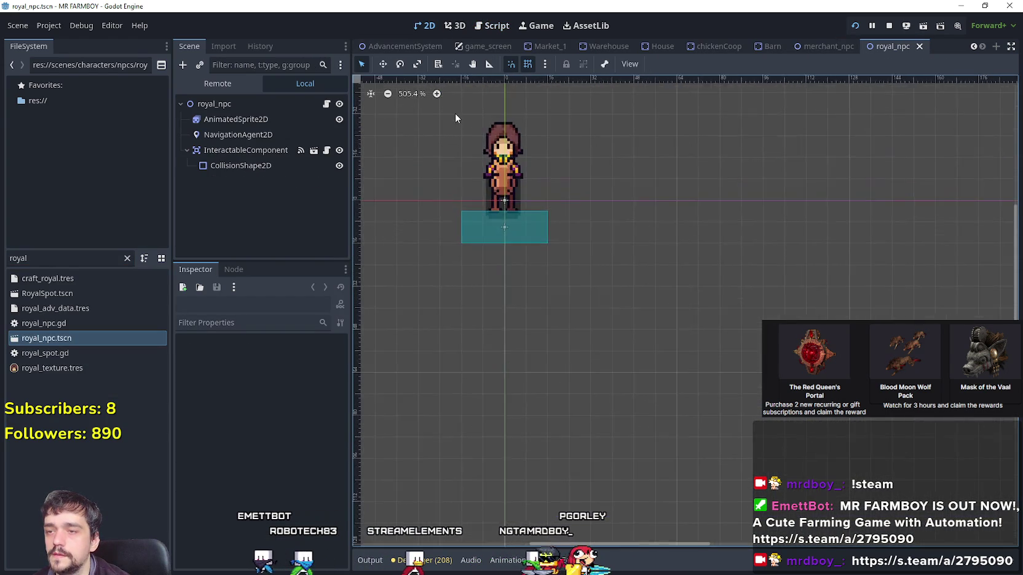
Paste the copied StaticBody2D with its collision under royal_npc.
right_click(246, 103)
click(297, 207)
scroll(506, 244, up, 4)
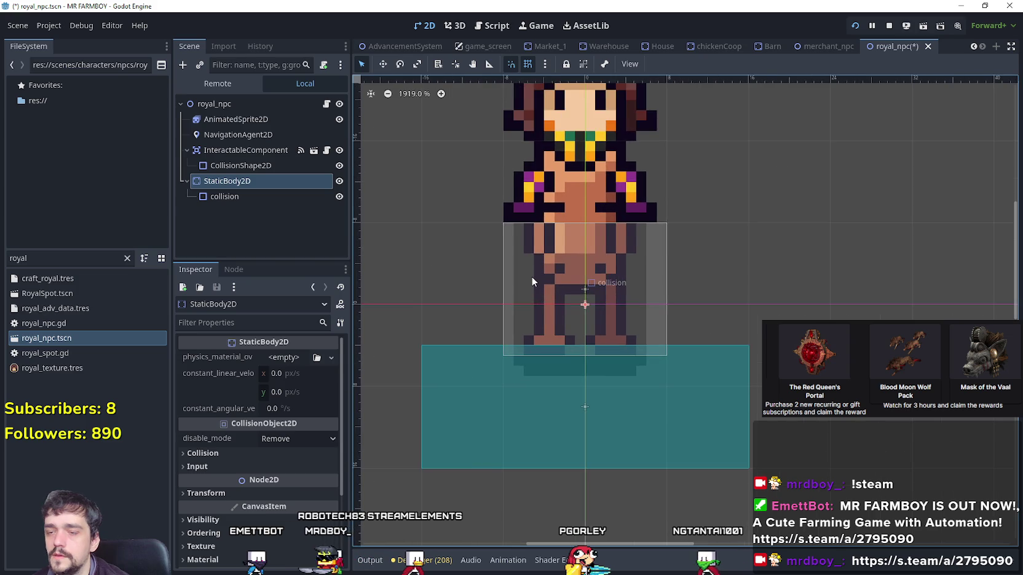
scroll(533, 281, down, 2)
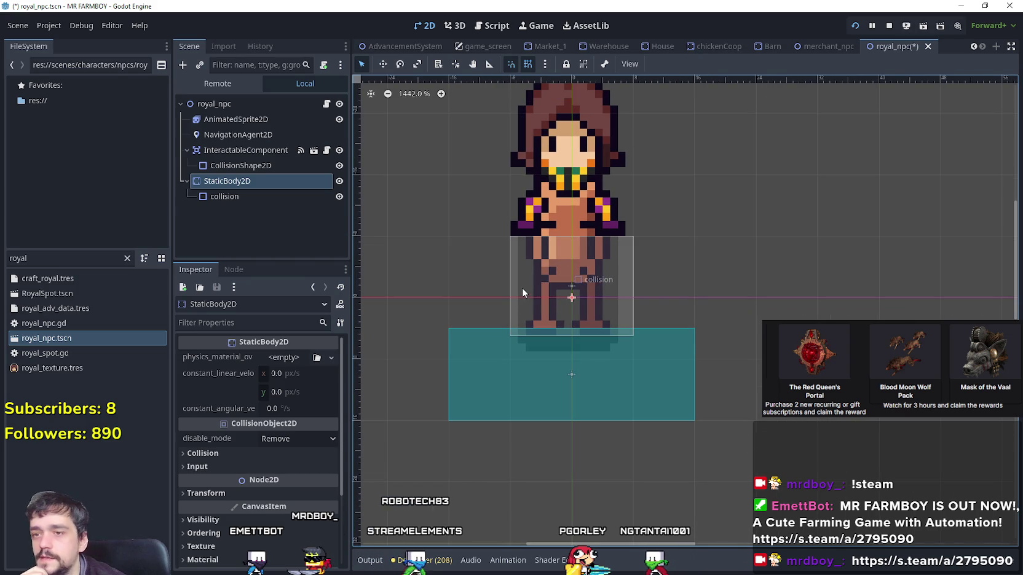
scroll(533, 338, up, 2)
scroll(532, 333, down, 2)
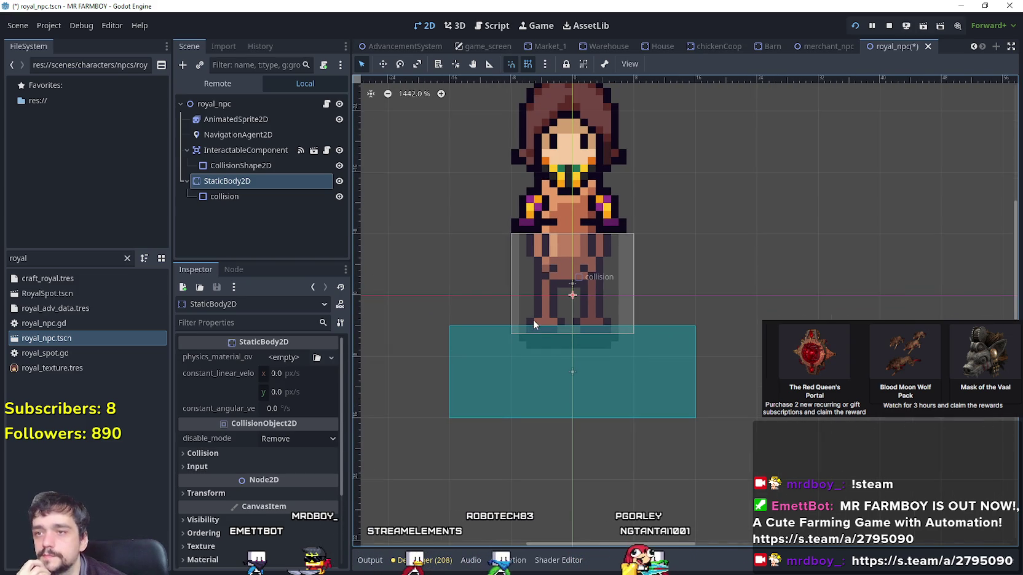
Select the royal's AnimatedSprite2D and preview its arrived_idle animation.
click(246, 121)
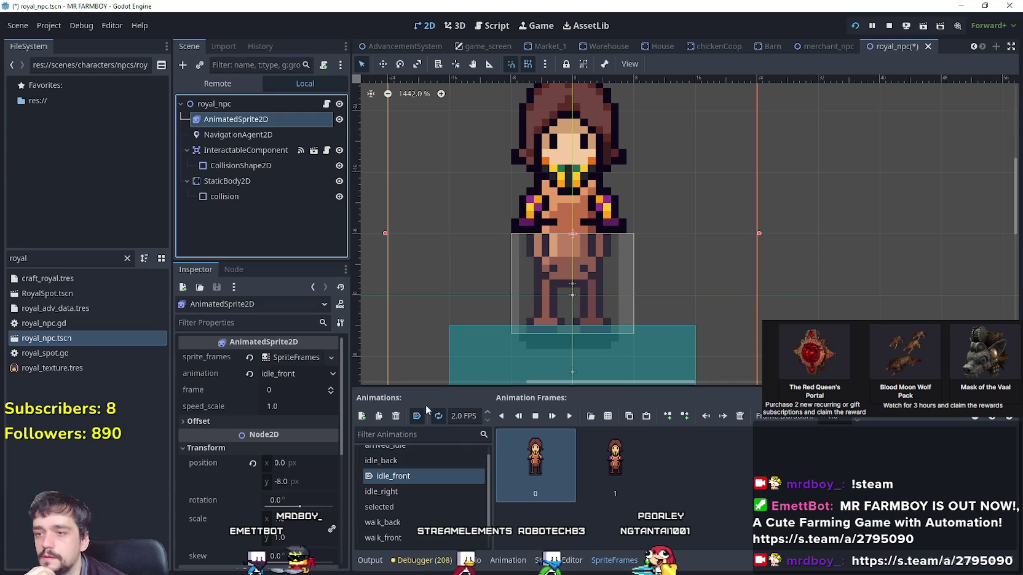
scroll(419, 485, up, 1)
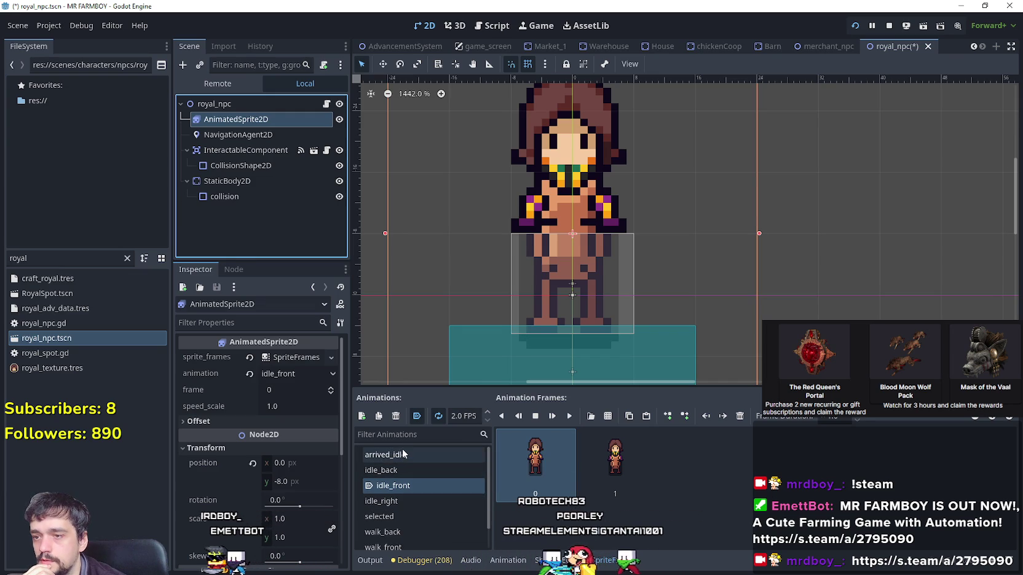
click(394, 455)
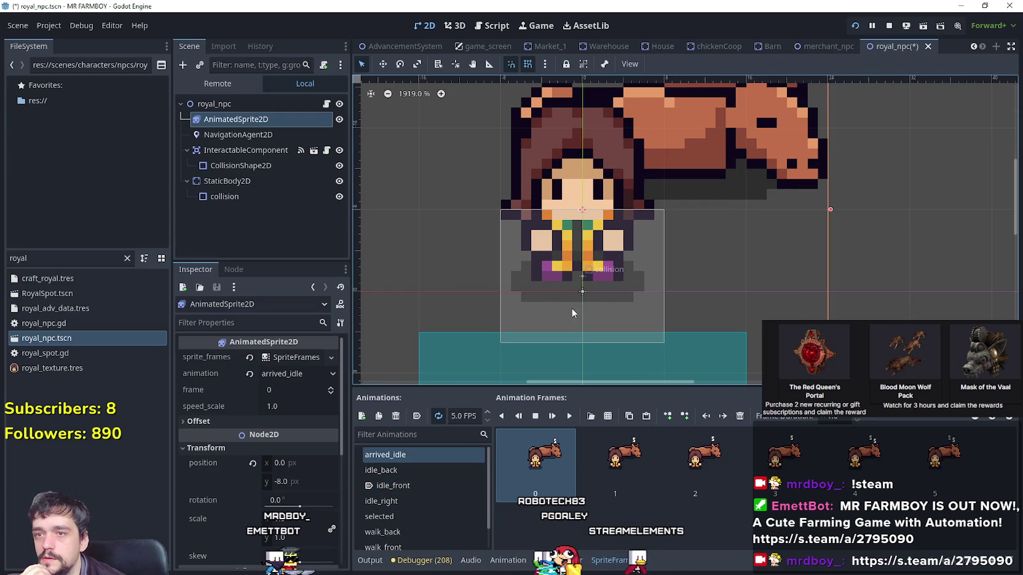
scroll(569, 313, down, 4)
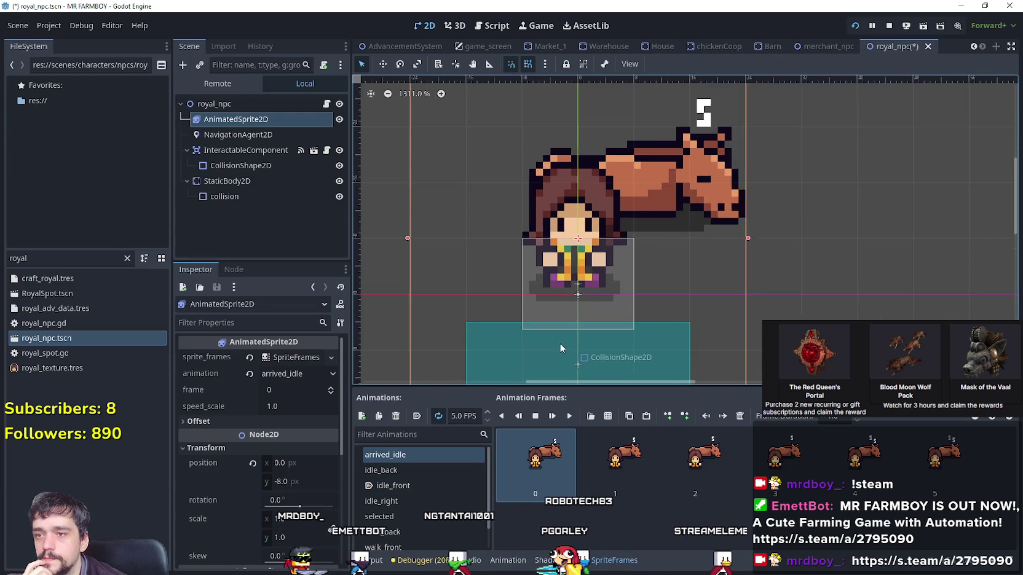
scroll(716, 297, down, 3)
scroll(589, 264, up, 1)
scroll(590, 264, up, 4)
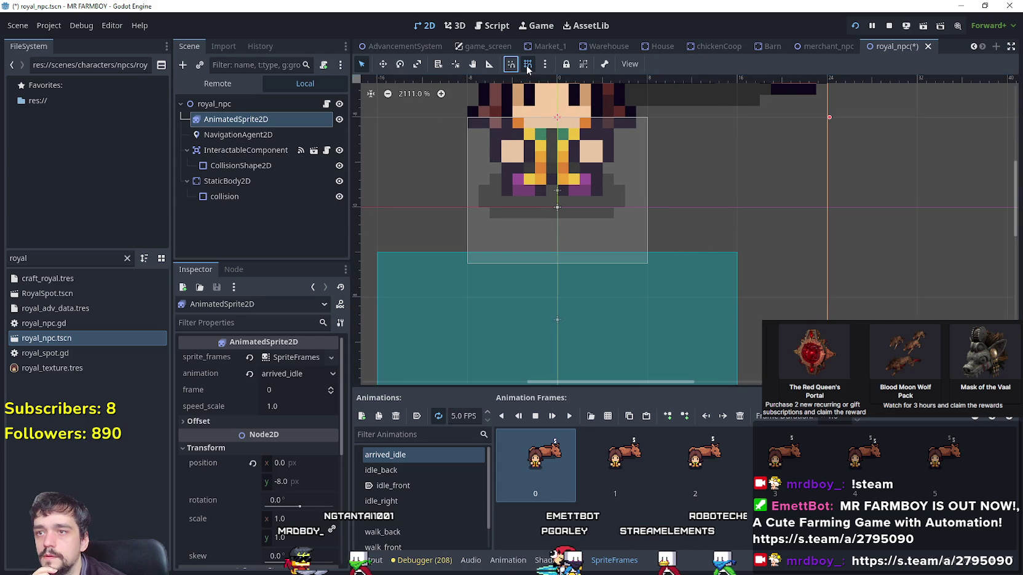
scroll(690, 247, up, 2)
Lower the top edge of the teal collision rectangle slightly and save the royal_npc scene.
click(693, 258)
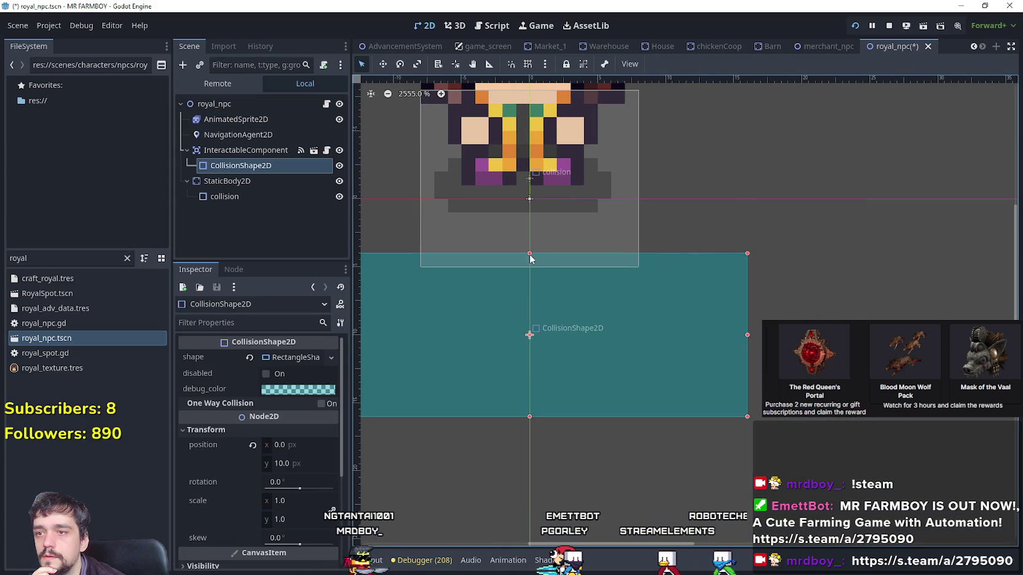
drag(530, 255, 532, 265)
scroll(553, 264, down, 3)
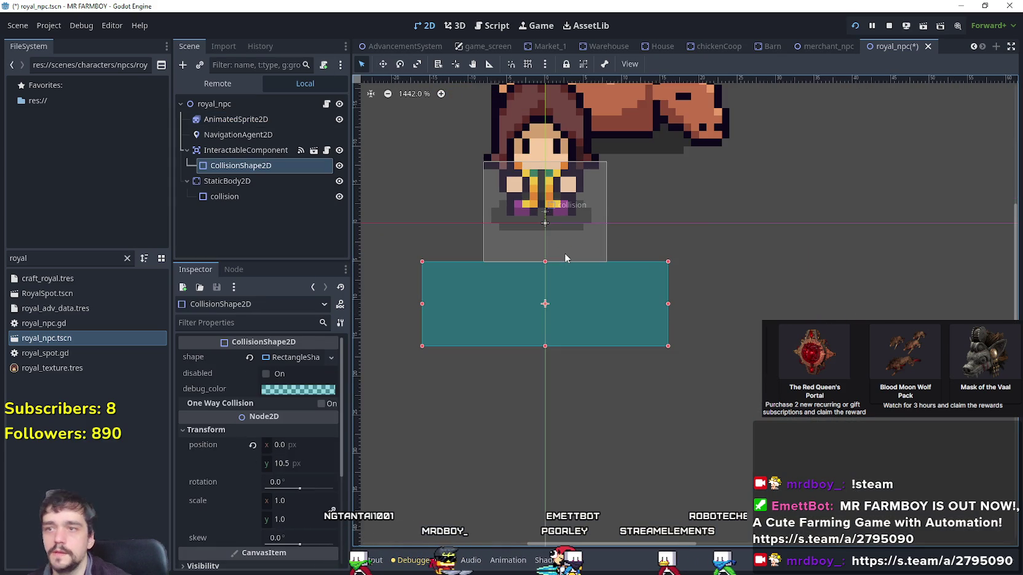
key(ctrl+s)
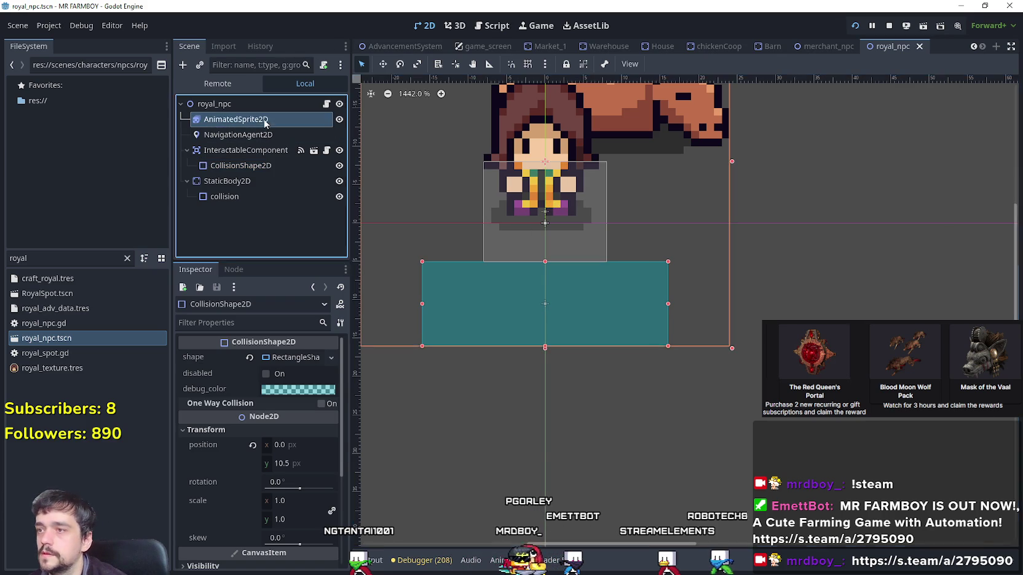
Set the royal's sprite preview back to idle_front and open the royal_npc script.
click(264, 119)
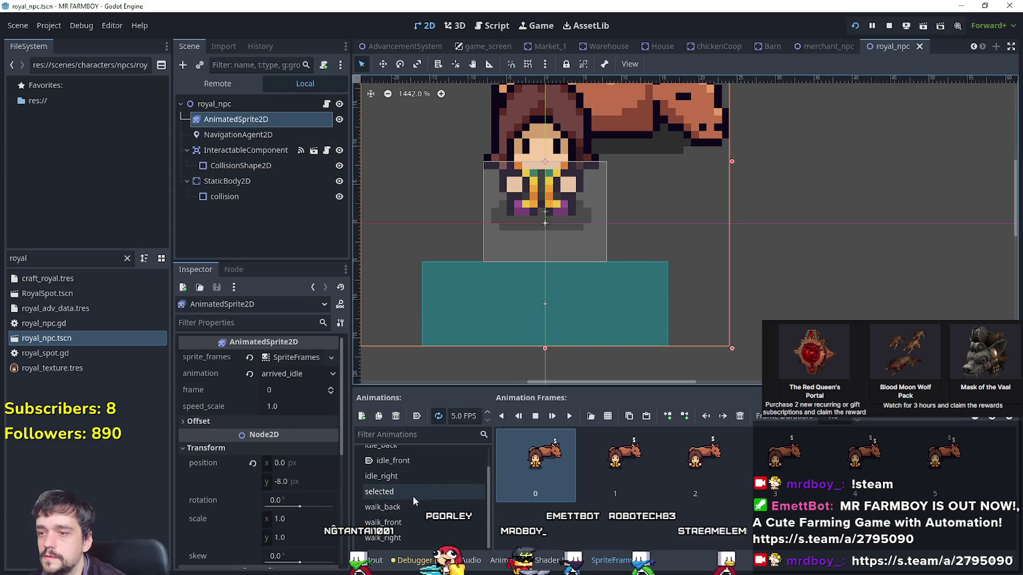
click(420, 485)
scroll(583, 272, down, 4)
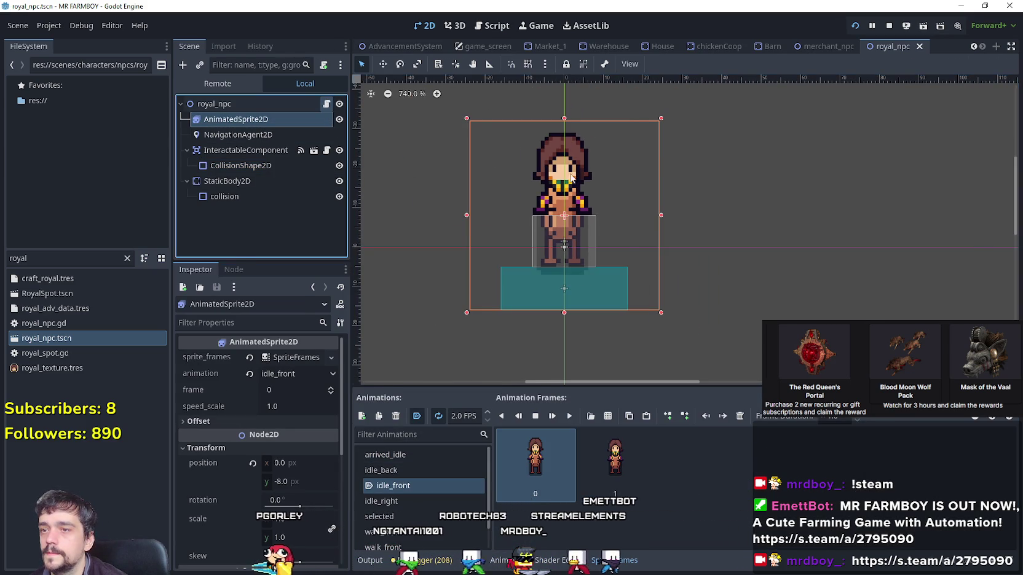
click(492, 26)
Open a blank line after line 9 and move StaticBody2D above AnimatedSprite2D.
key(Down)
key(Down)
key(Down)
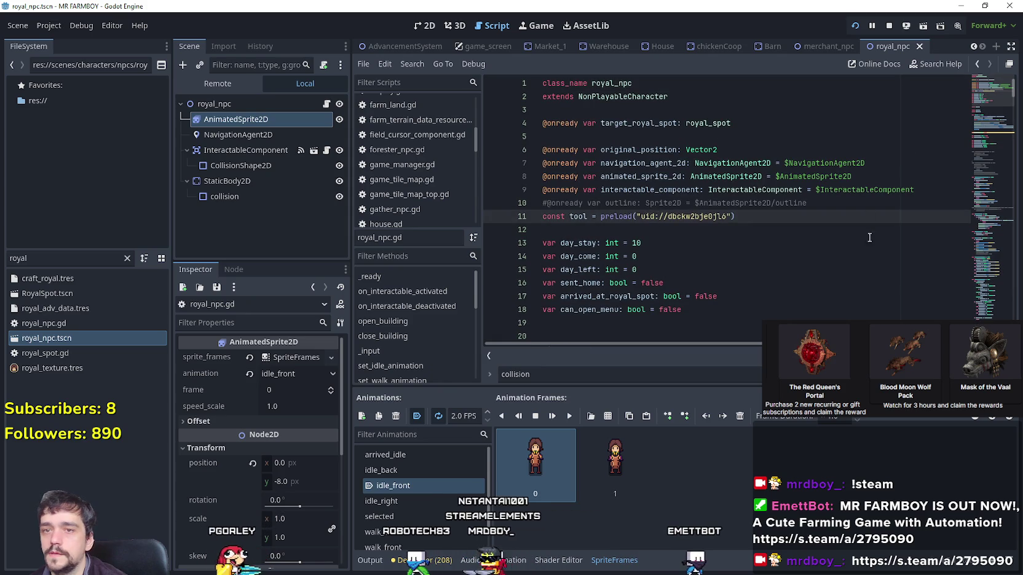
click(927, 198)
key(Up)
key(Return)
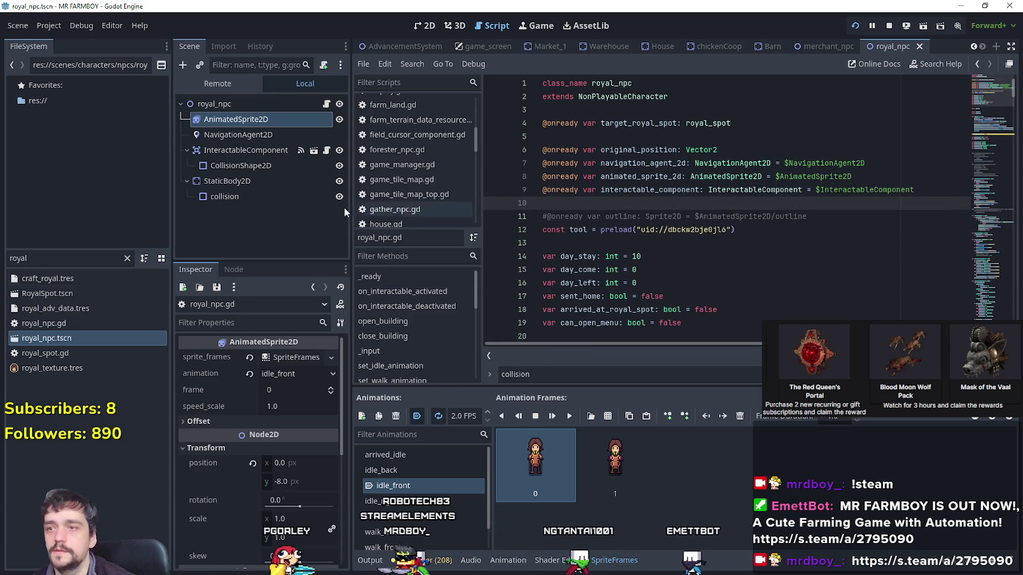
mouse_move(227, 181)
mouse_down()
mouse_move(225, 117)
mouse_move(226, 135)
mouse_move(685, 196)
mouse_move(638, 198)
mouse_up()
Start a collision.disabled = line after arrived_idle in send_home, dropping the false value.
scroll(628, 242, down, 12)
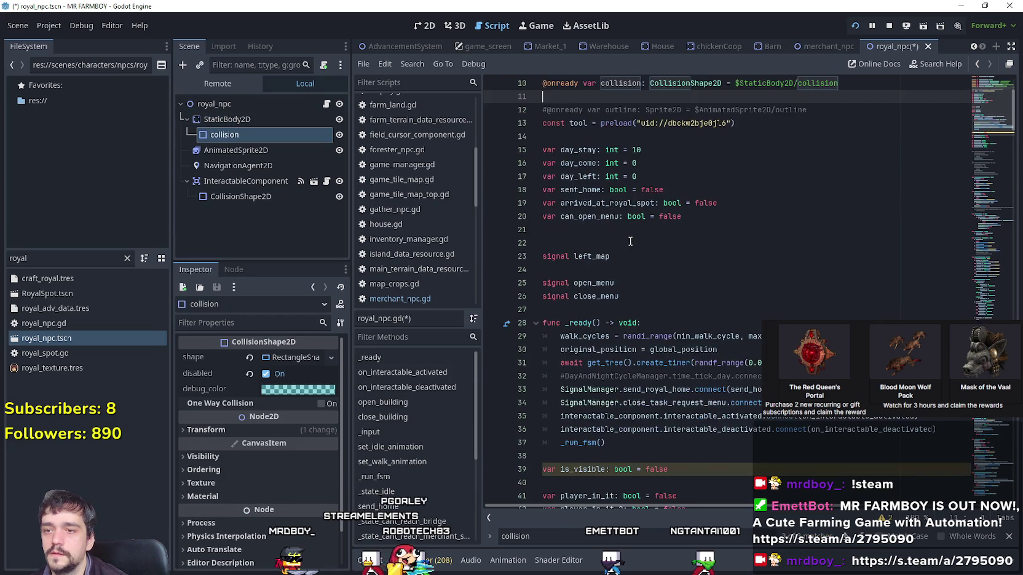
scroll(686, 318, down, 11)
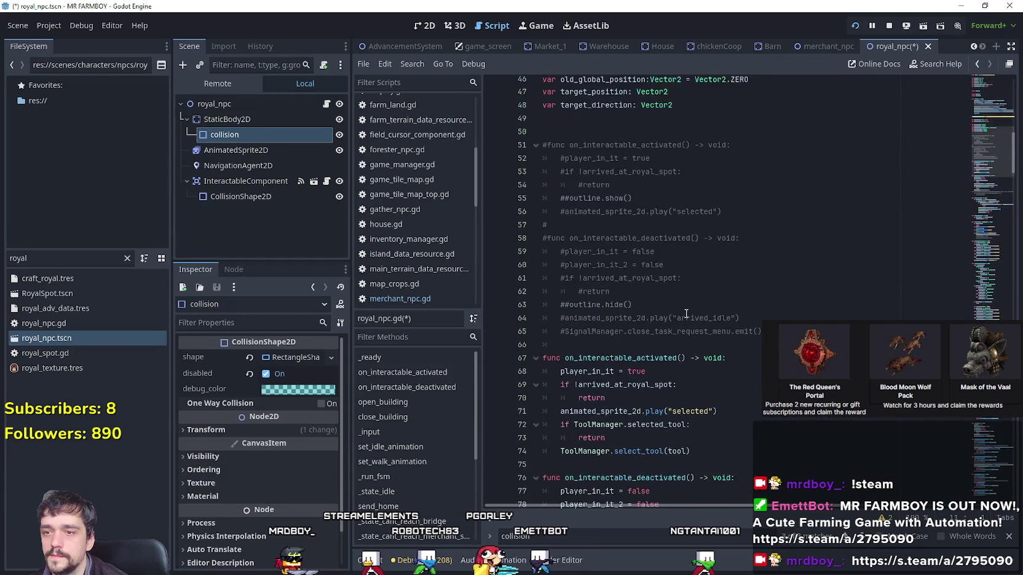
scroll(685, 305, down, 9)
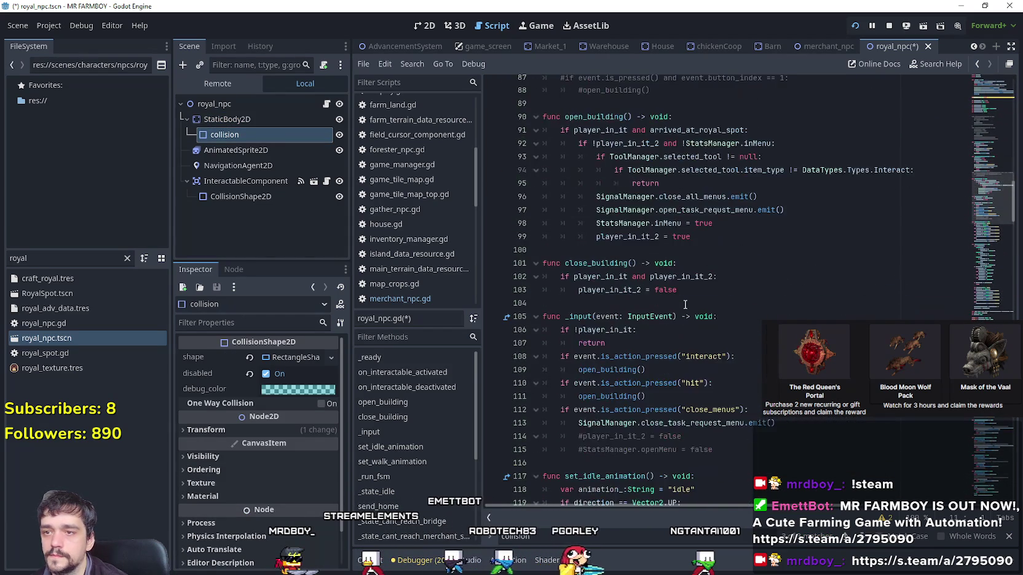
scroll(686, 300, down, 20)
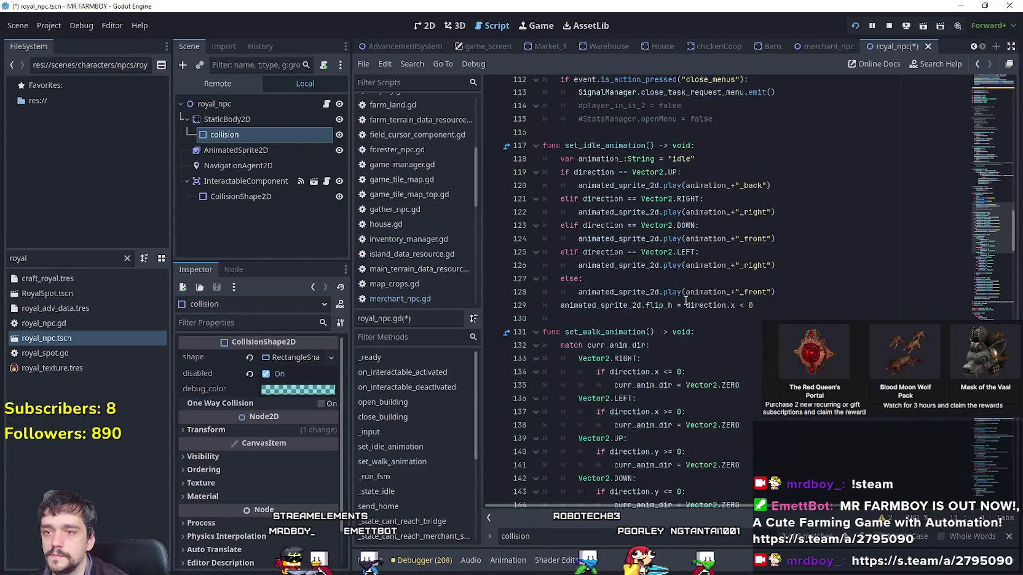
scroll(965, 316, down, 15)
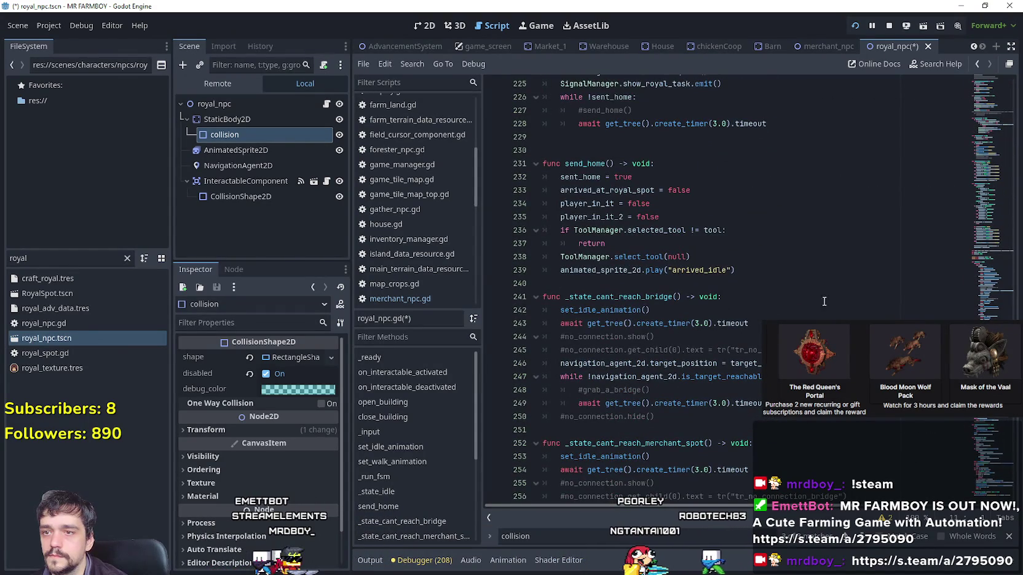
click(759, 273)
key(Return)
text(collision.disabled = false)
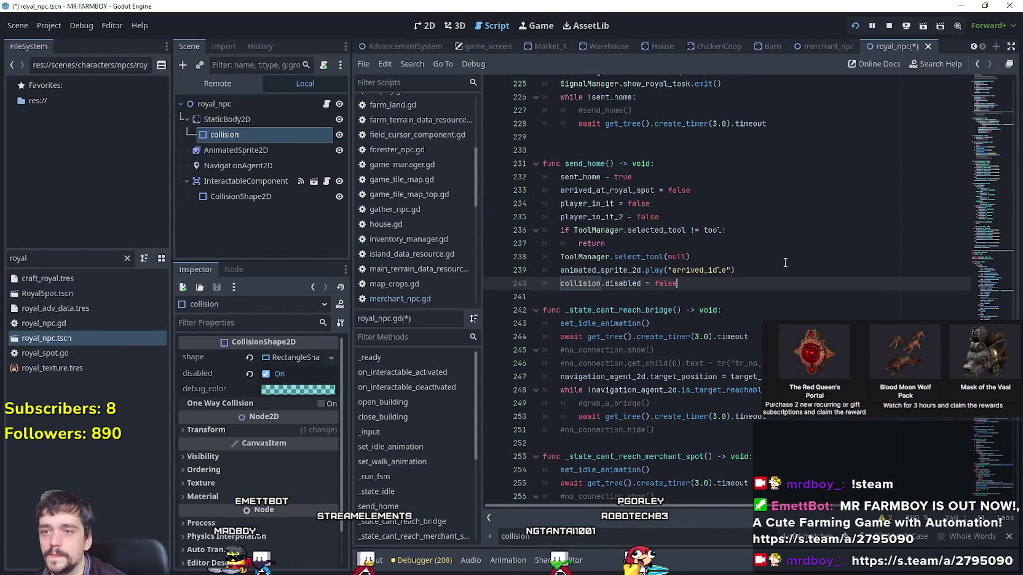
key(BackSpace)
key(BackSpace)
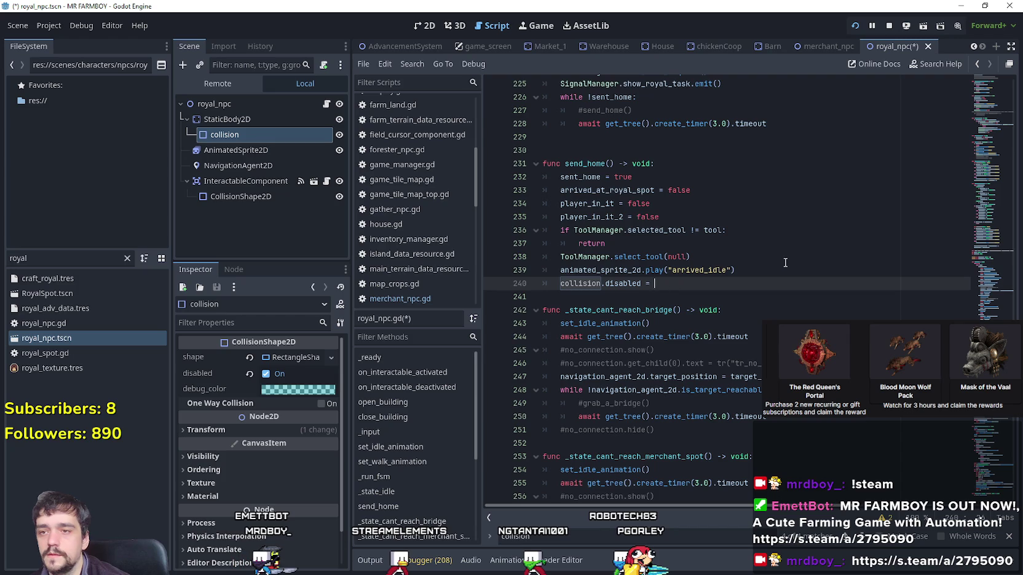
text(true)
Navigate royal_npc.gd to the _state_idle function near line 218.
scroll(620, 123, down, 7)
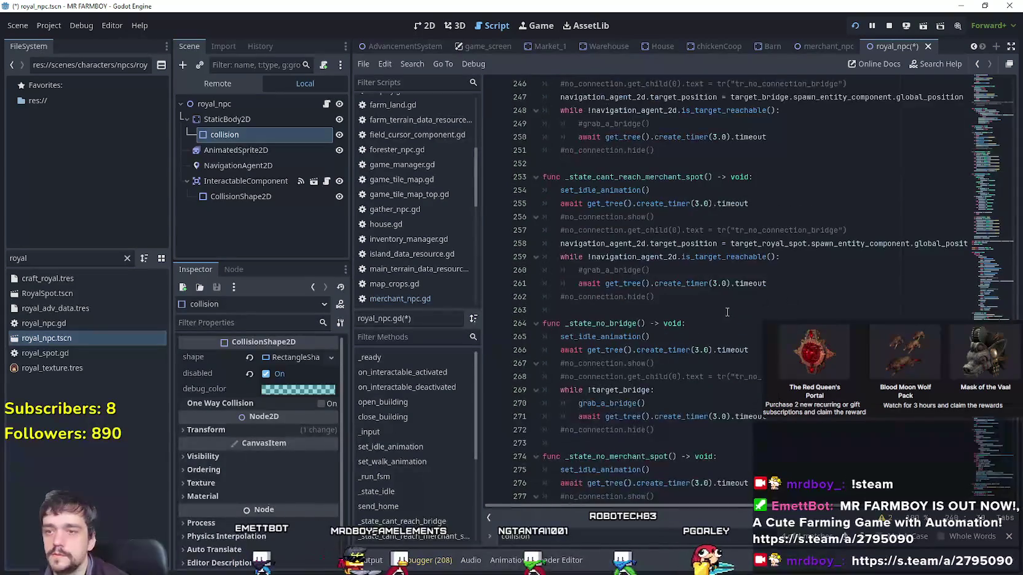
scroll(727, 312, down, 10)
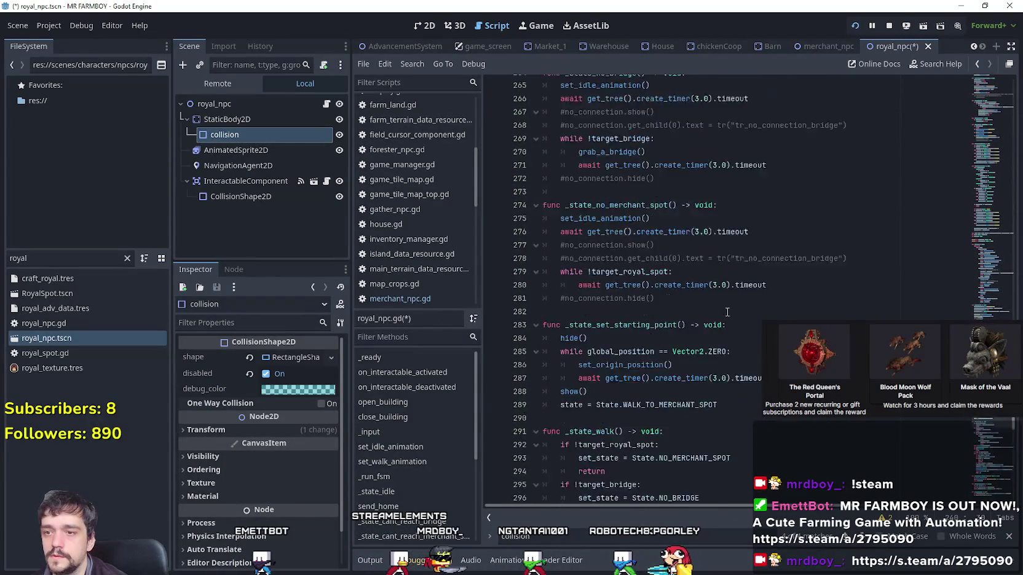
scroll(991, 497, down, 15)
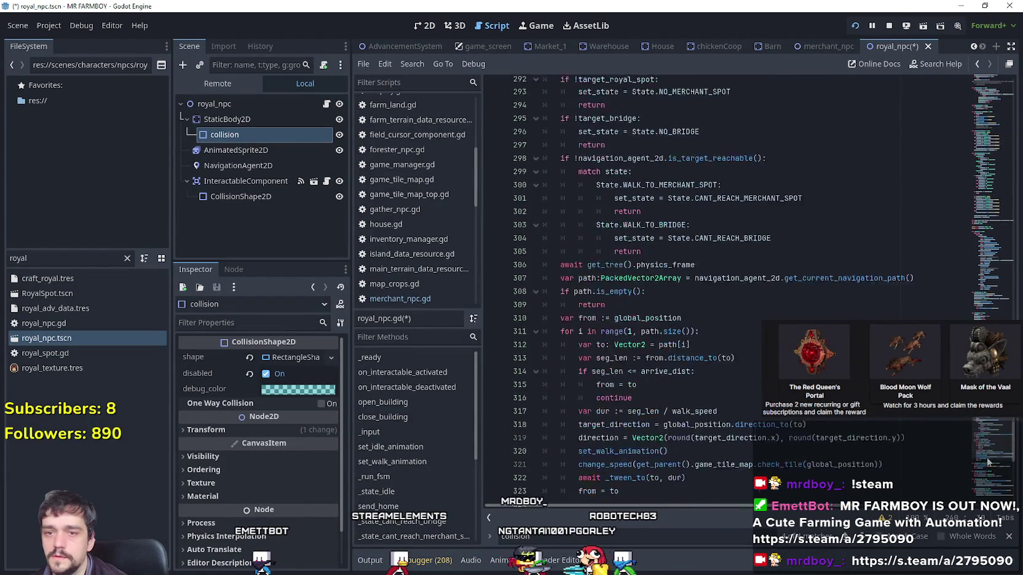
mouse_move(991, 498)
mouse_down()
mouse_move(1004, 269)
mouse_move(995, 154)
mouse_move(986, 319)
mouse_move(712, 297)
mouse_up()
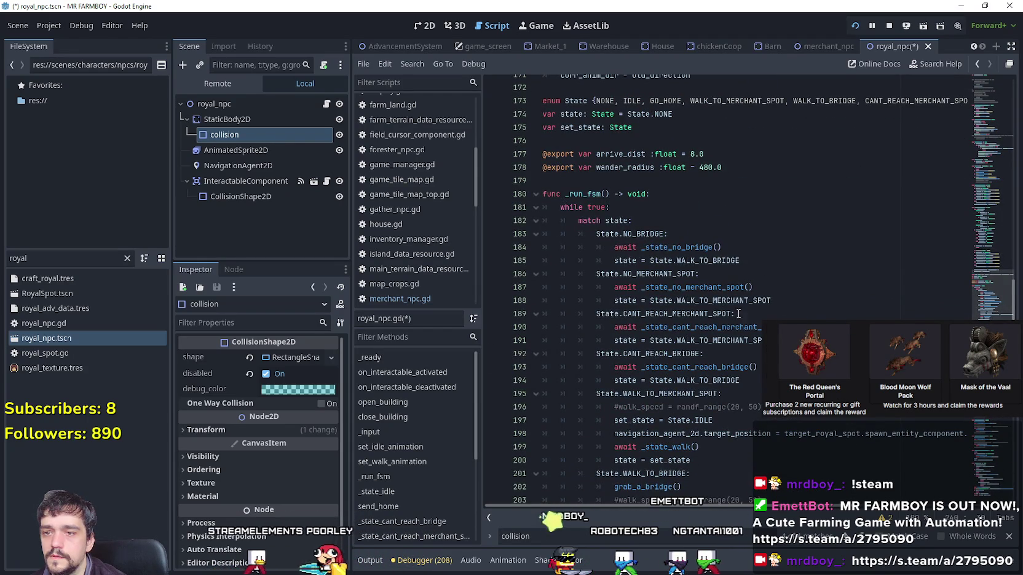
scroll(731, 304, down, 5)
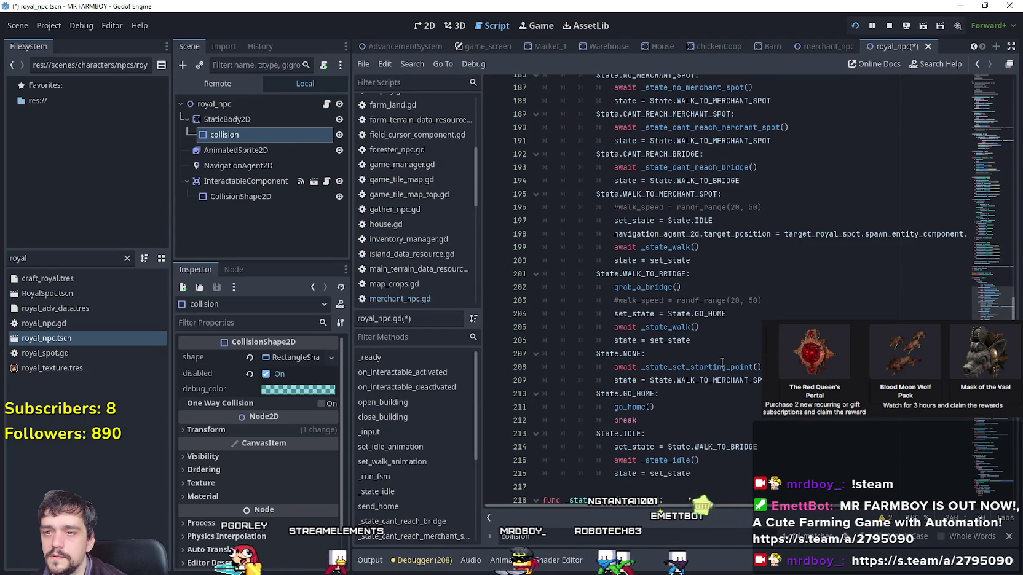
scroll(722, 362, up, 2)
scroll(721, 362, down, 3)
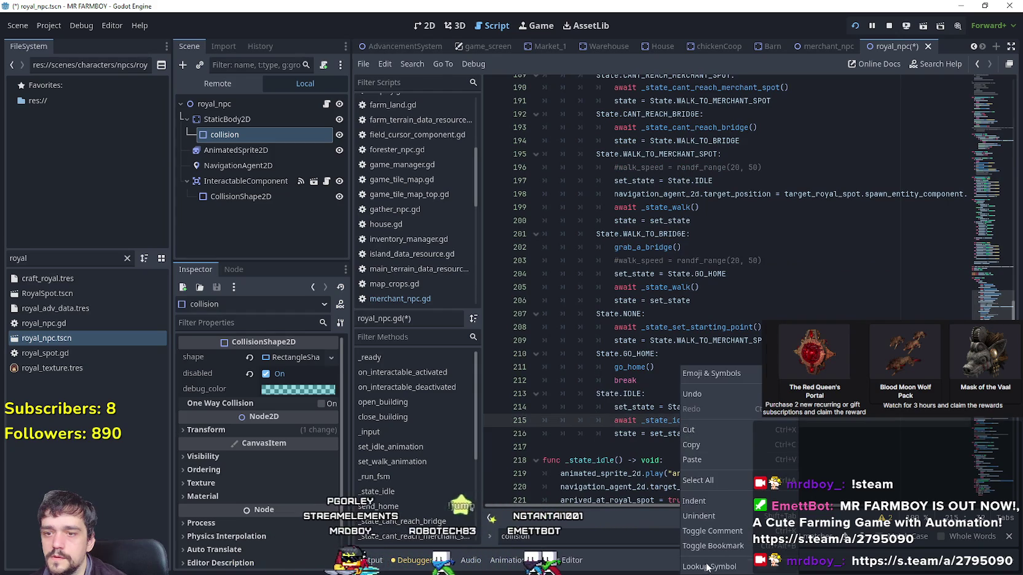
click(688, 460)
scroll(691, 467, down, 4)
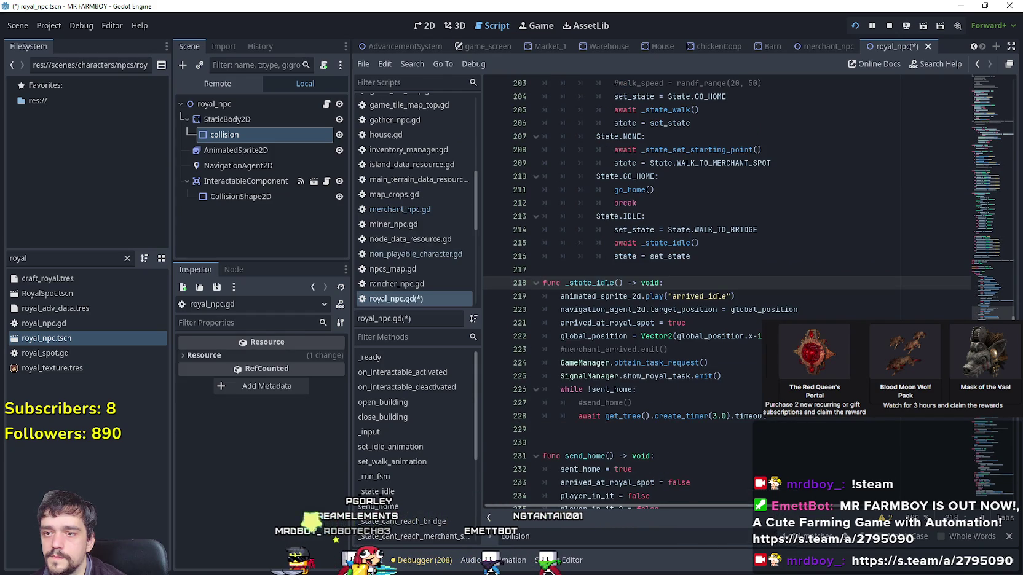
Try a new line after show_royal_task in _state_idle, then undo it.
click(799, 389)
click(799, 362)
click(799, 376)
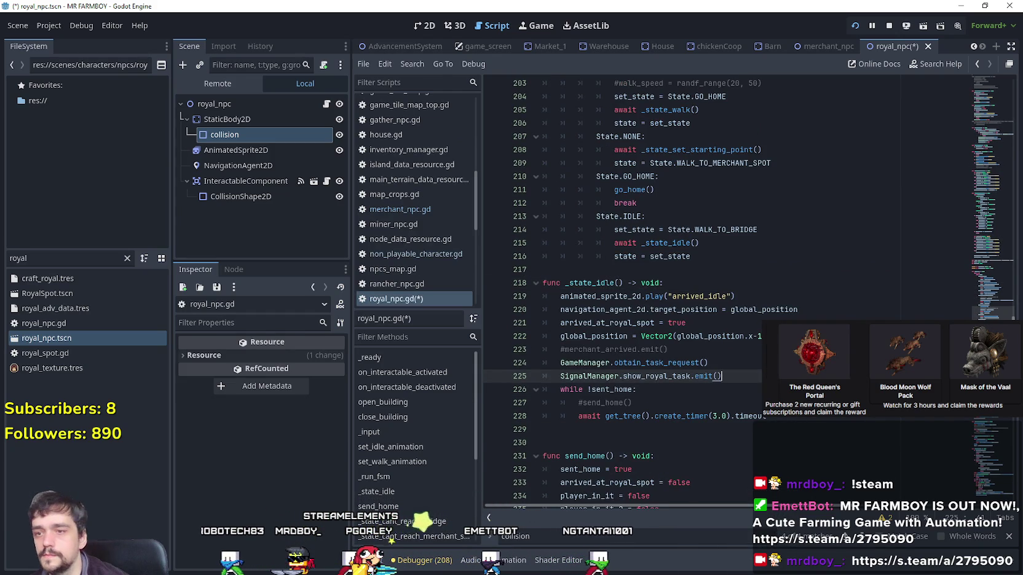
key(Return)
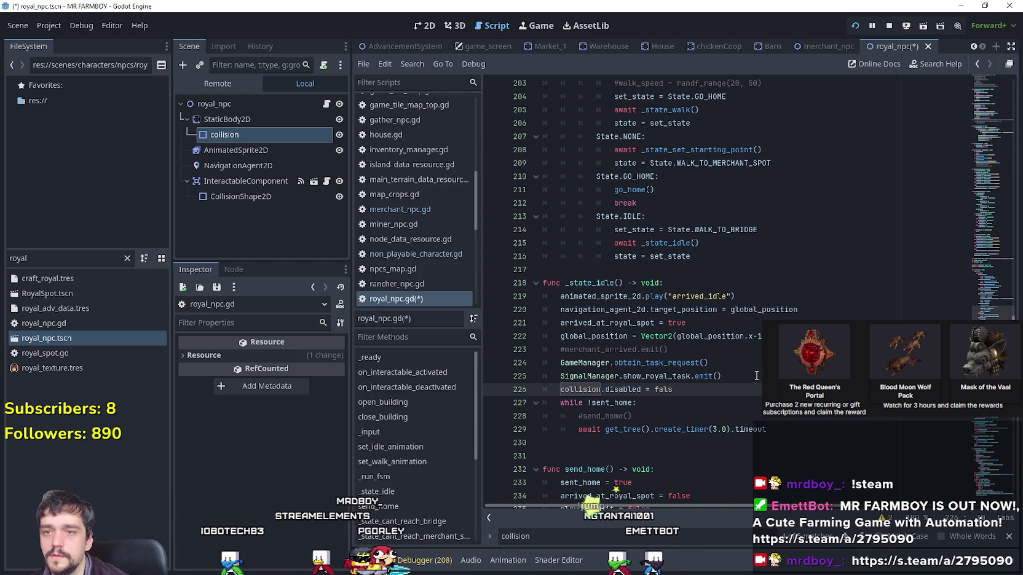
key(ctrl+z)
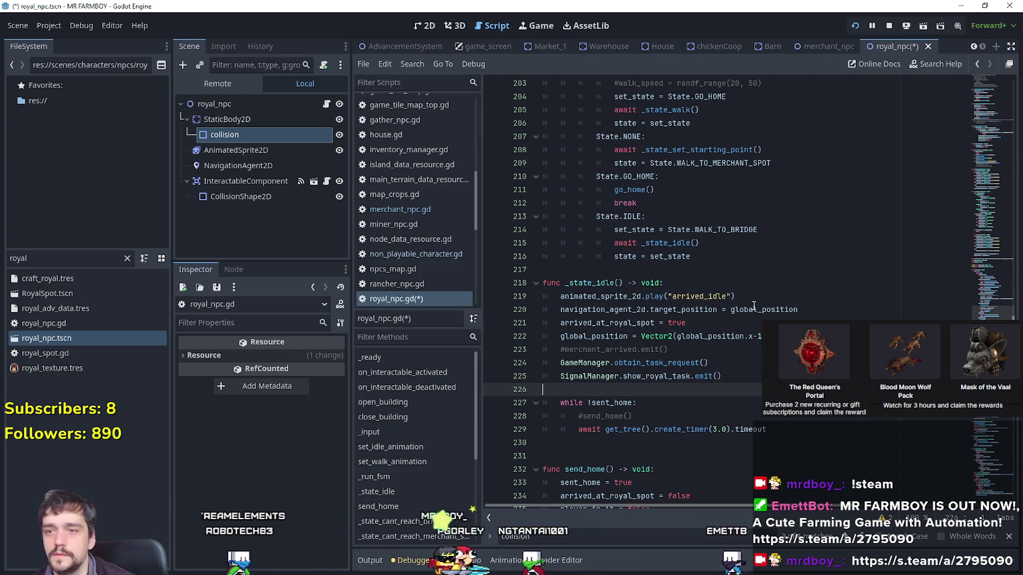
key(ctrl+z)
Paste collision.disabled = false below the target_position line, save, and right-click StaticBody2D.
click(811, 310)
key(Return)
key(ctrl+v)
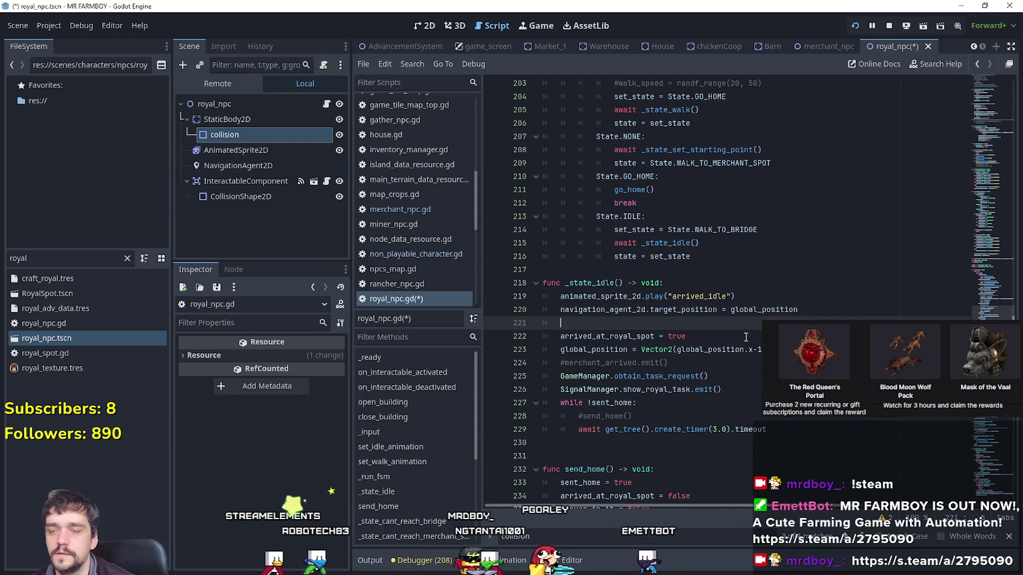
key(ctrl+s)
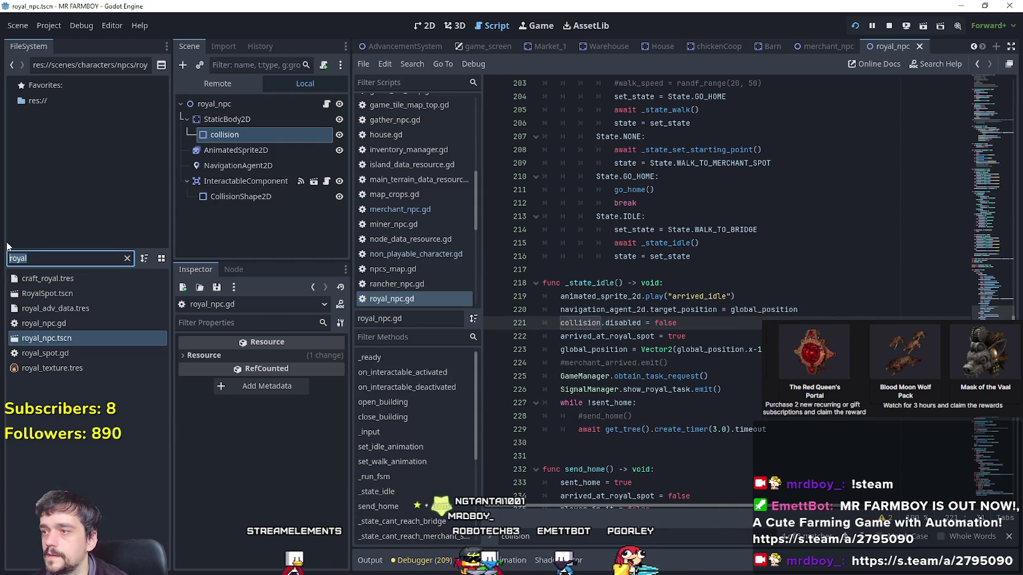
right_click(235, 121)
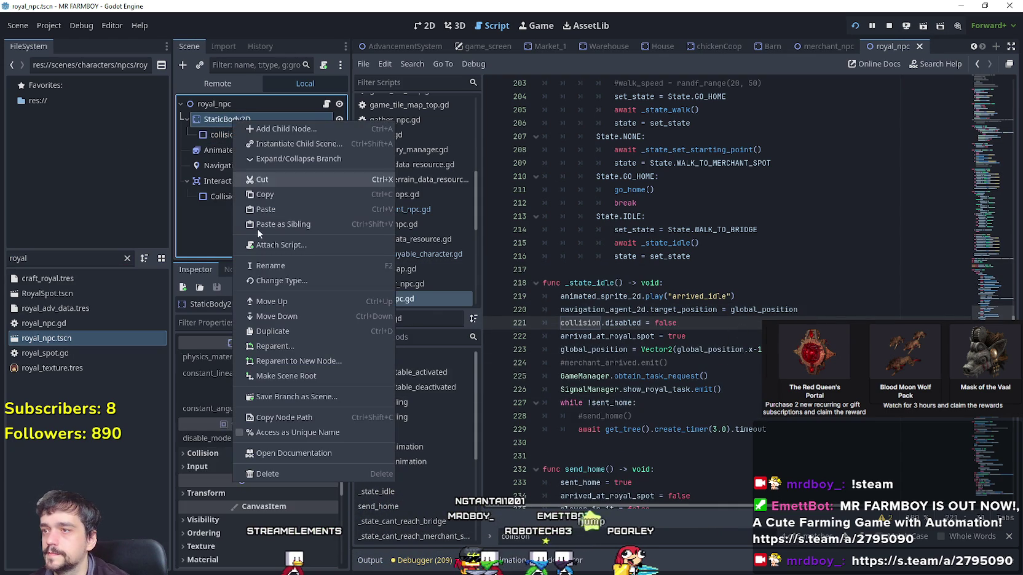
Search the project files for 'king' and open the king_npc scene.
click(44, 274)
click(11, 258)
text(king)
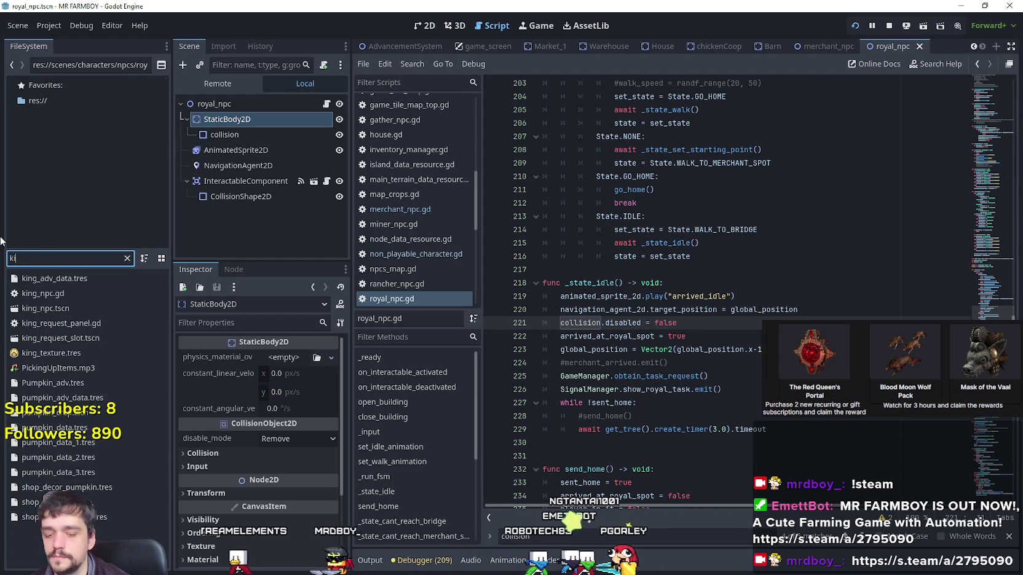
double_click(60, 309)
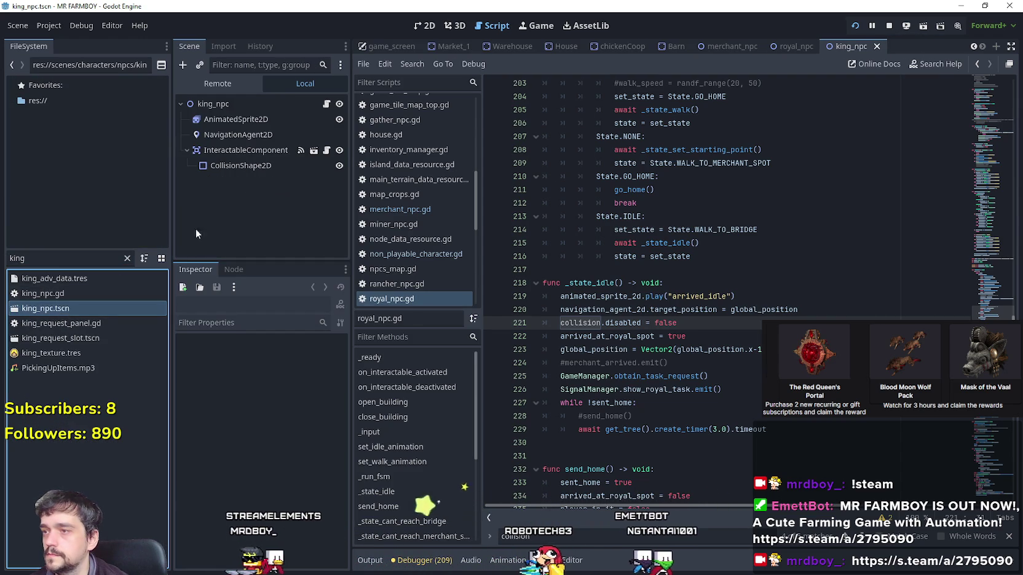
Paste the StaticBody2D with its collision into king_npc as the first child.
right_click(221, 104)
click(246, 212)
drag(227, 181, 238, 120)
drag(314, 98, 314, 106)
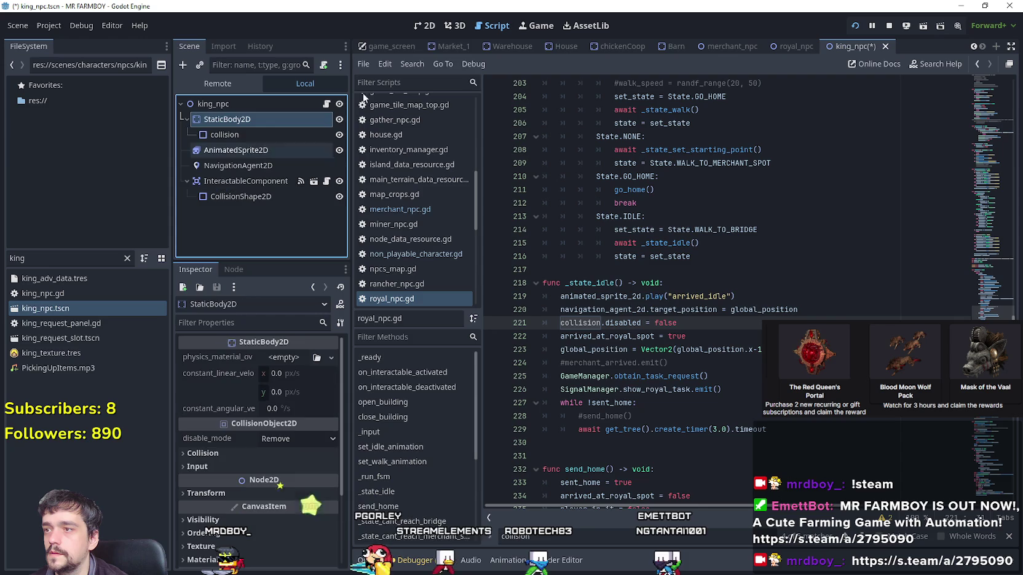
Save the king_npc scene from the 2D view and open king_npc.gd.
click(424, 25)
scroll(407, 108, up, 19)
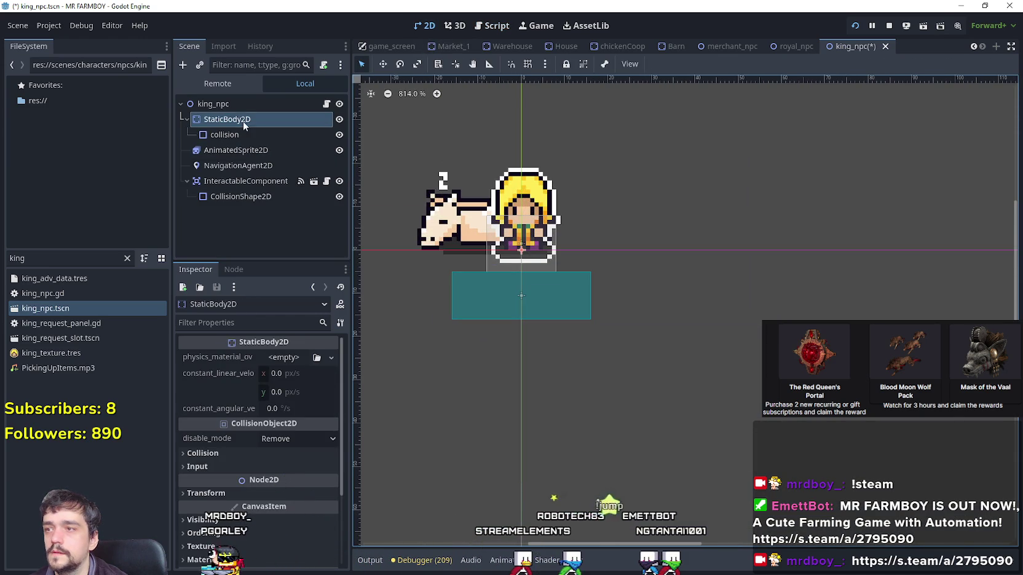
key(ctrl+s)
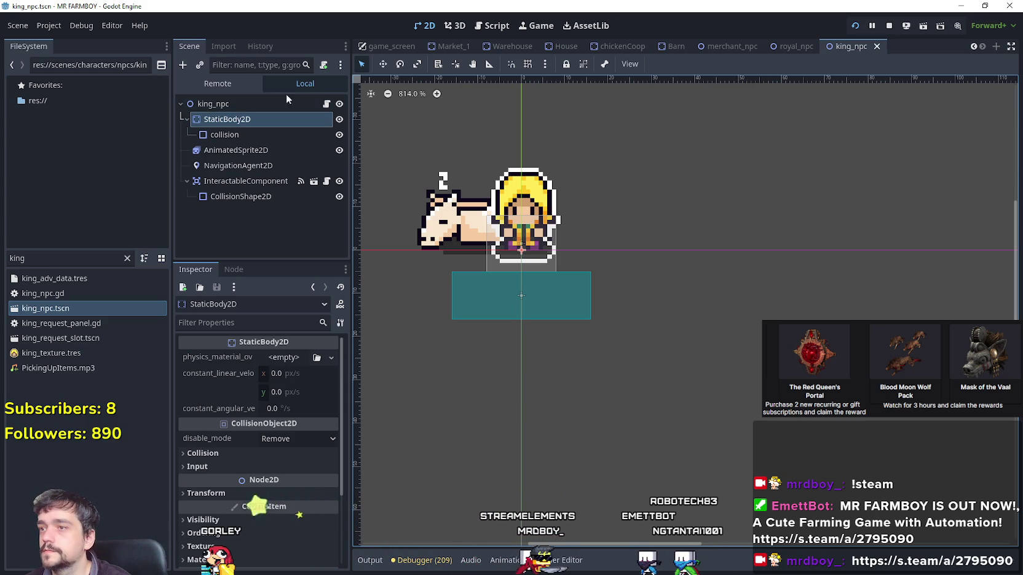
click(326, 103)
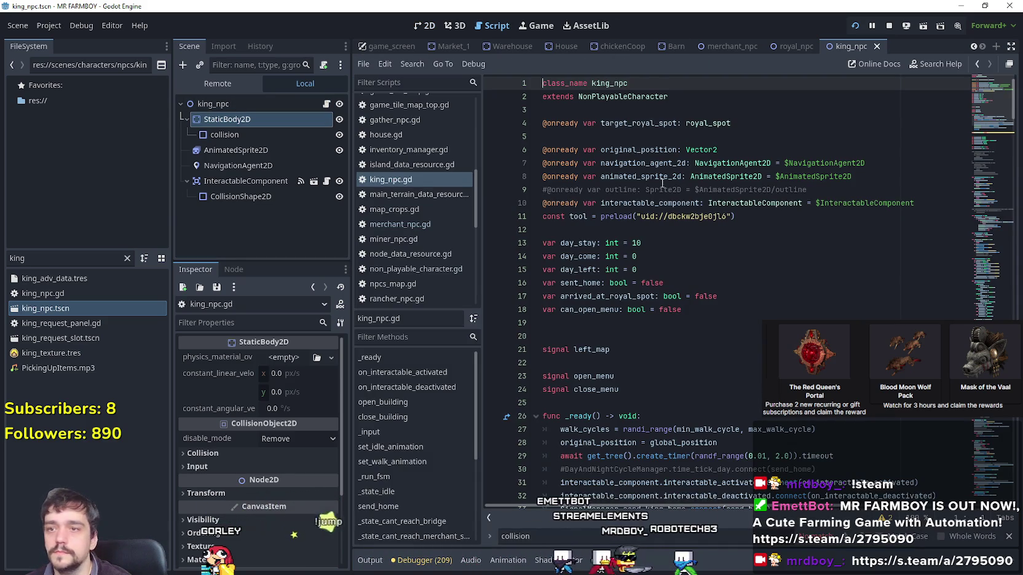
click(508, 205)
key(End)
key(Return)
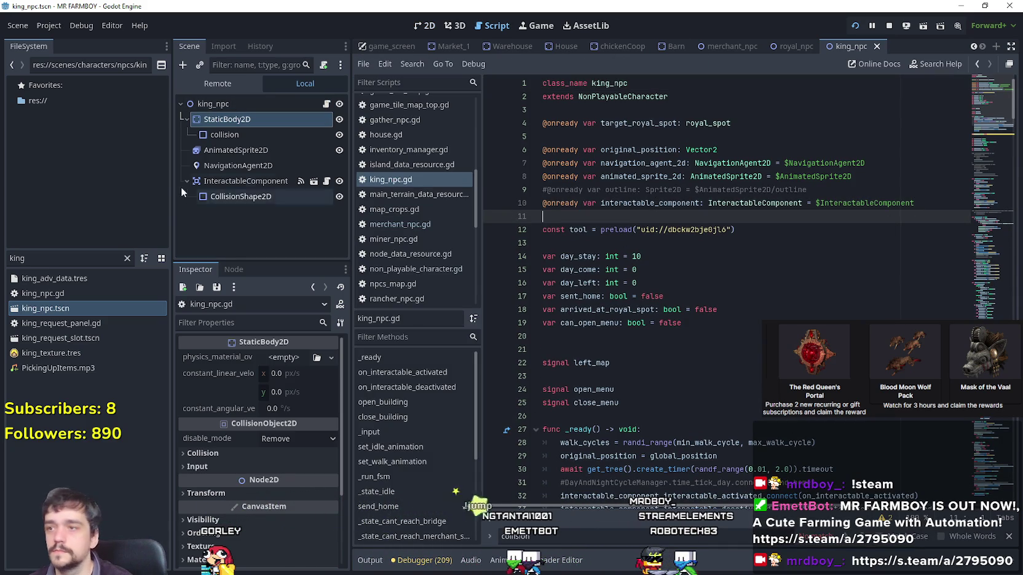
mouse_move(225, 130)
mouse_down()
mouse_move(754, 225)
mouse_move(711, 222)
mouse_up()
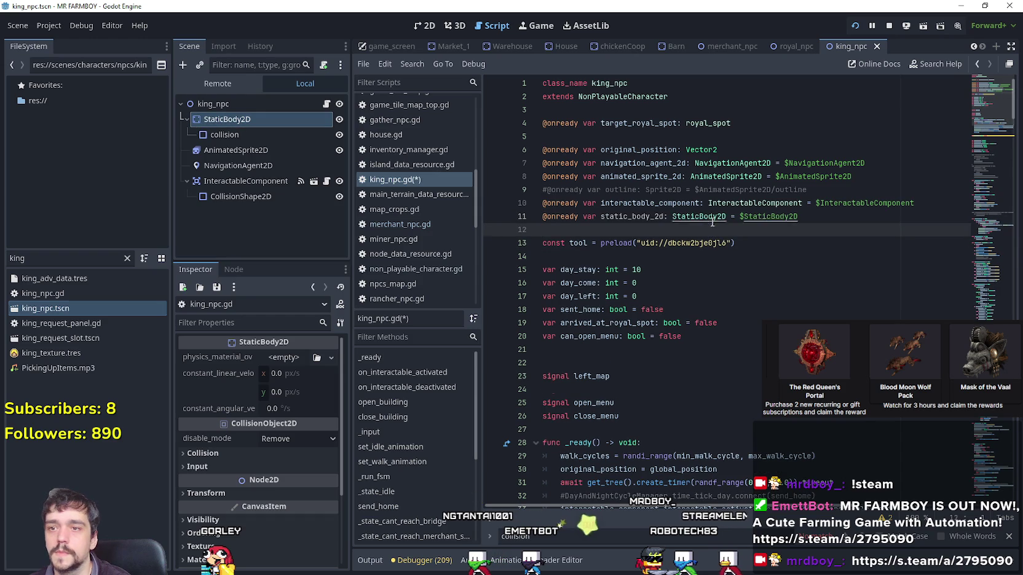
double_click(643, 215)
key(ctrl+z)
click(239, 127)
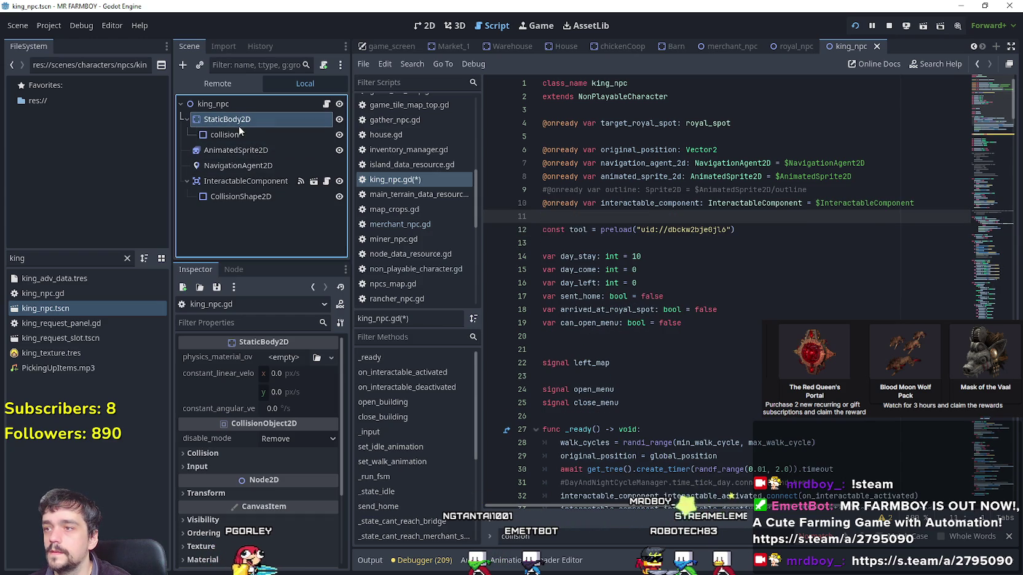
click(258, 135)
mouse_move(258, 137)
mouse_down()
mouse_move(584, 228)
mouse_move(592, 218)
mouse_up()
click(631, 216)
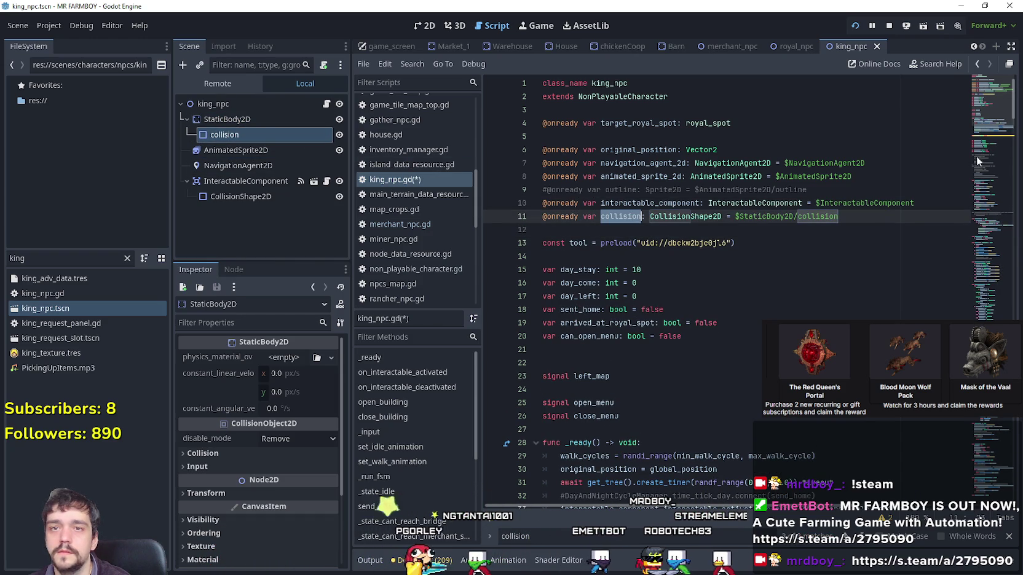
scroll(968, 131, down, 20)
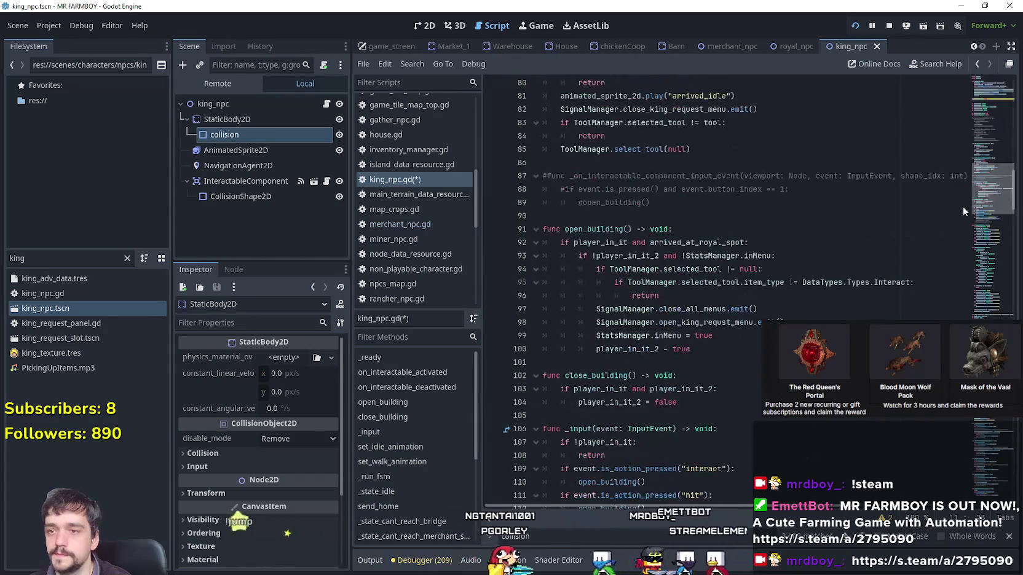
Scroll down king_npc.gd to the _state_idle function near line 219.
scroll(962, 205, down, 9)
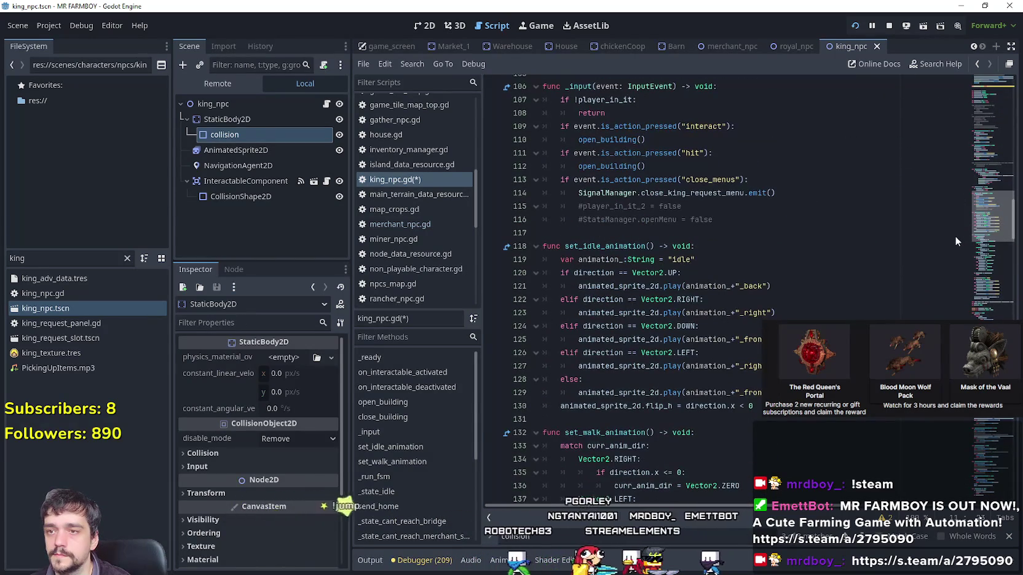
scroll(955, 236, down, 3)
scroll(953, 248, up, 8)
scroll(957, 218, down, 20)
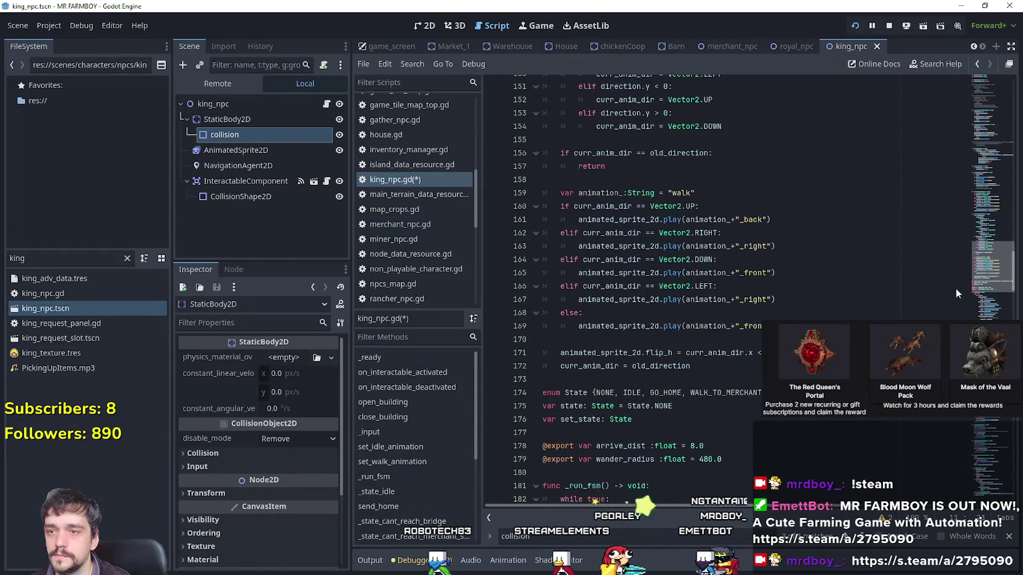
scroll(955, 291, down, 8)
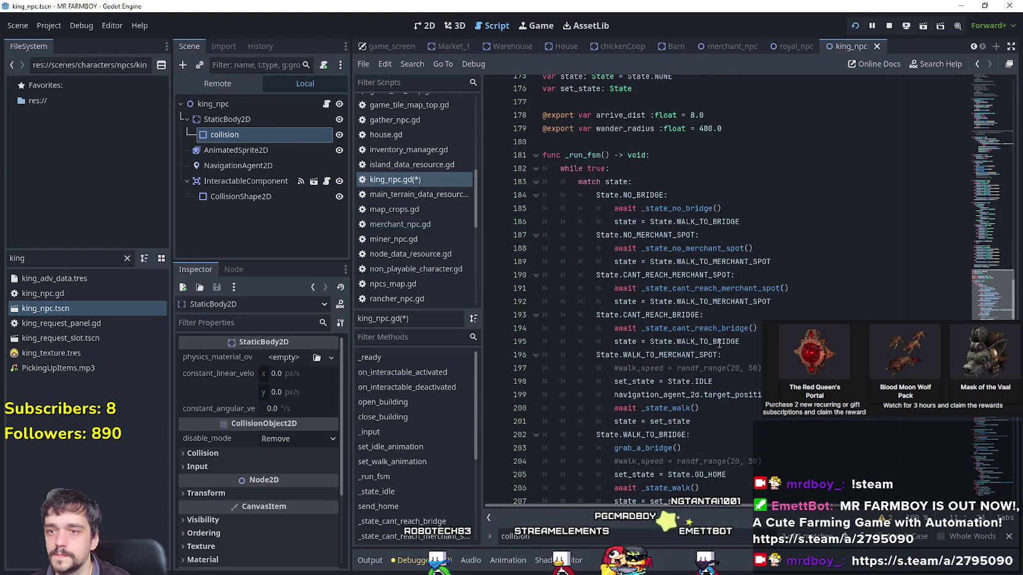
scroll(724, 339, down, 1)
scroll(725, 327, down, 1)
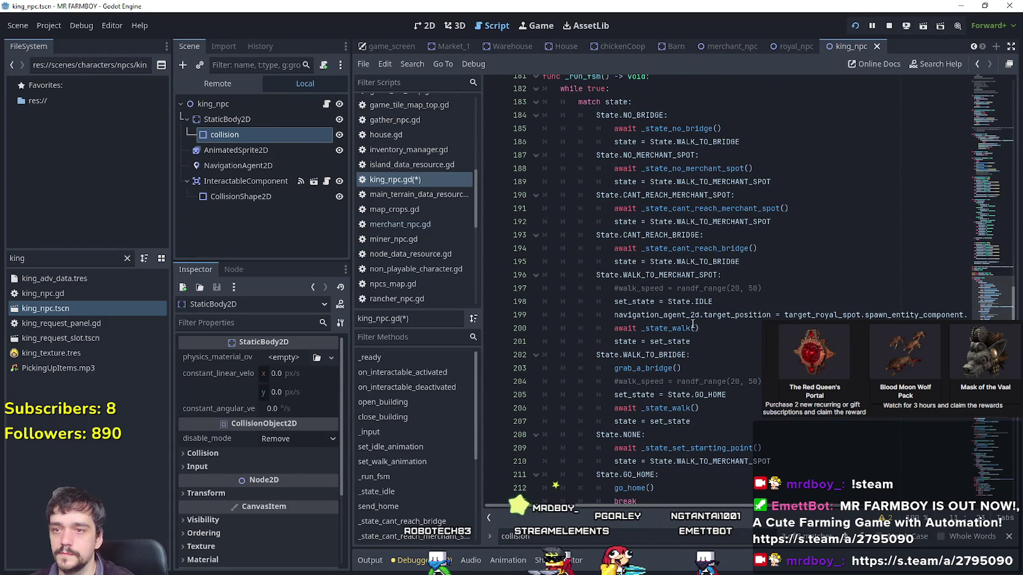
scroll(675, 322, down, 4)
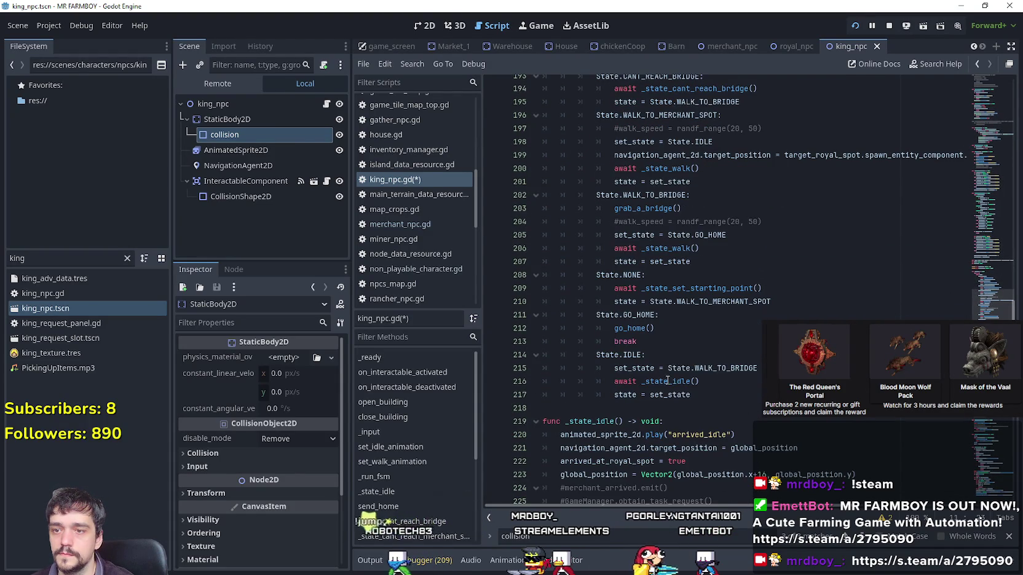
ctrl+click(669, 381)
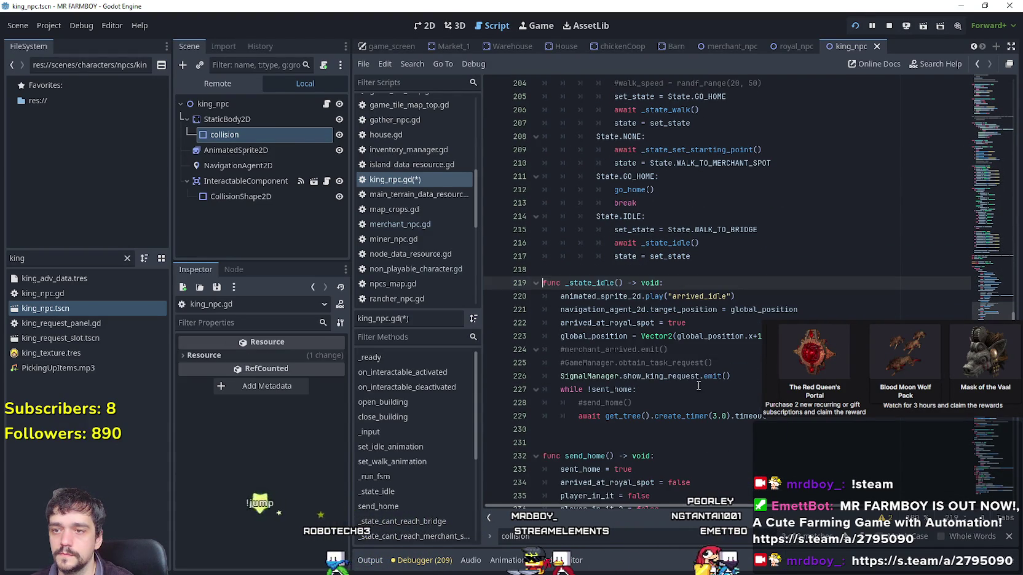
Add 'collision.disabled = false' after line 221 in _state_idle.
click(810, 304)
key(Return)
text(collision.)
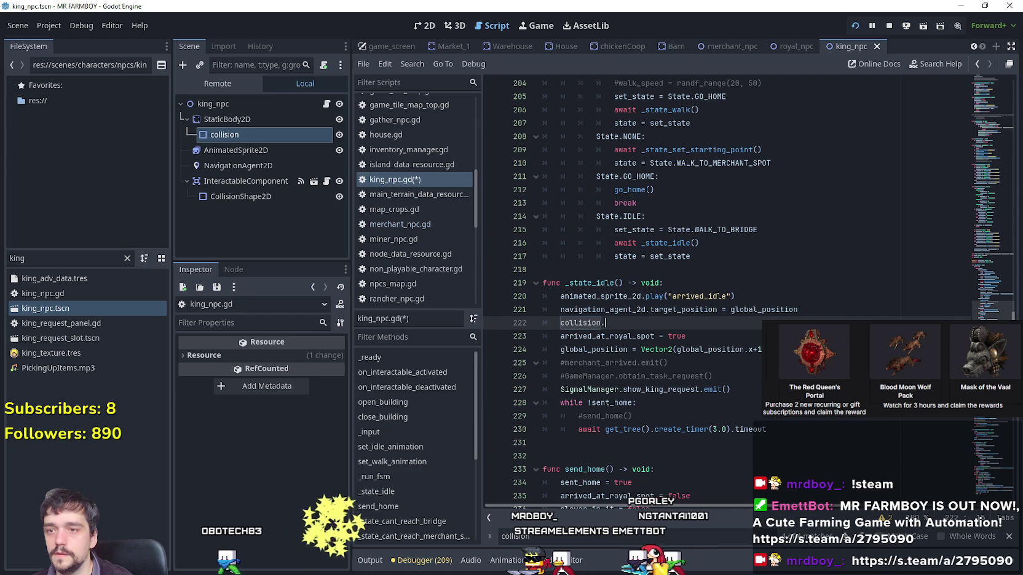
text(disabled)
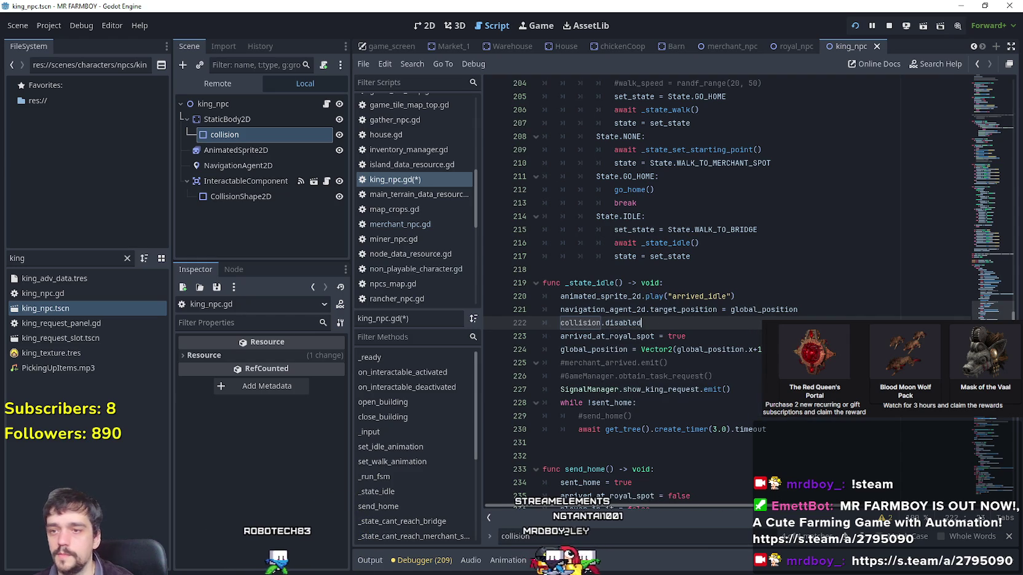
text( = )
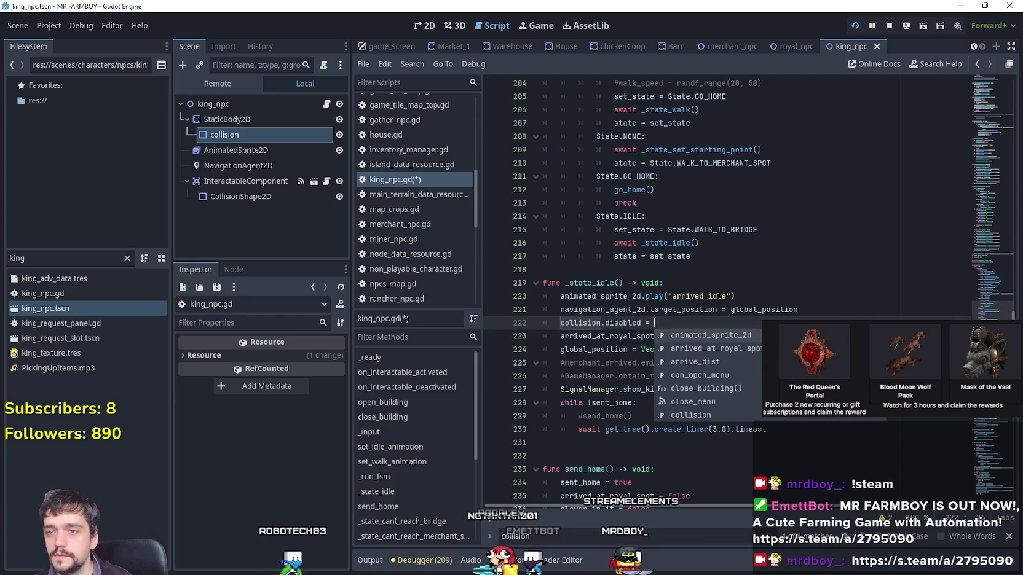
text(false)
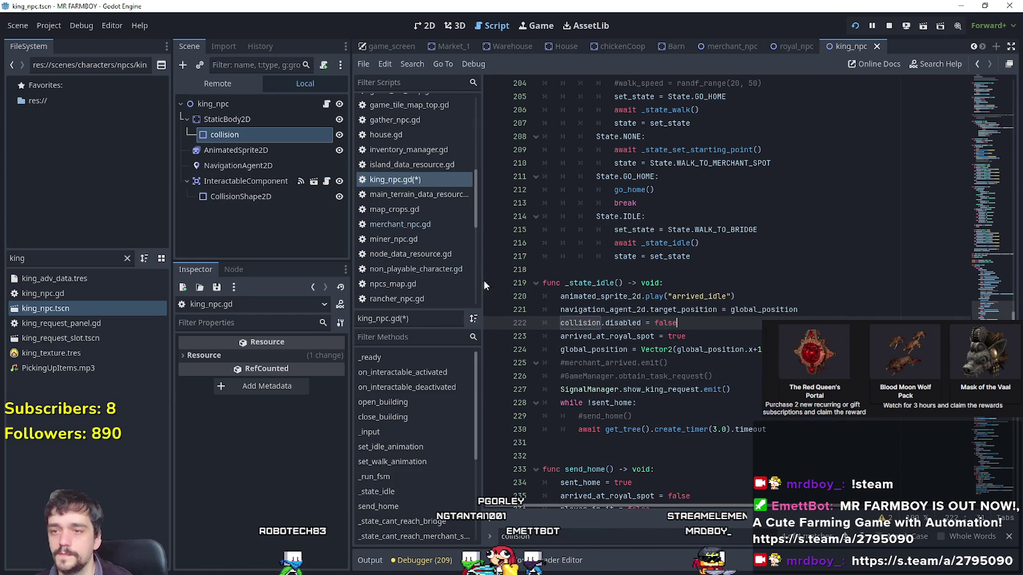
mouse_move(586, 321)
mouse_down()
mouse_move(652, 309)
mouse_move(703, 322)
mouse_up()
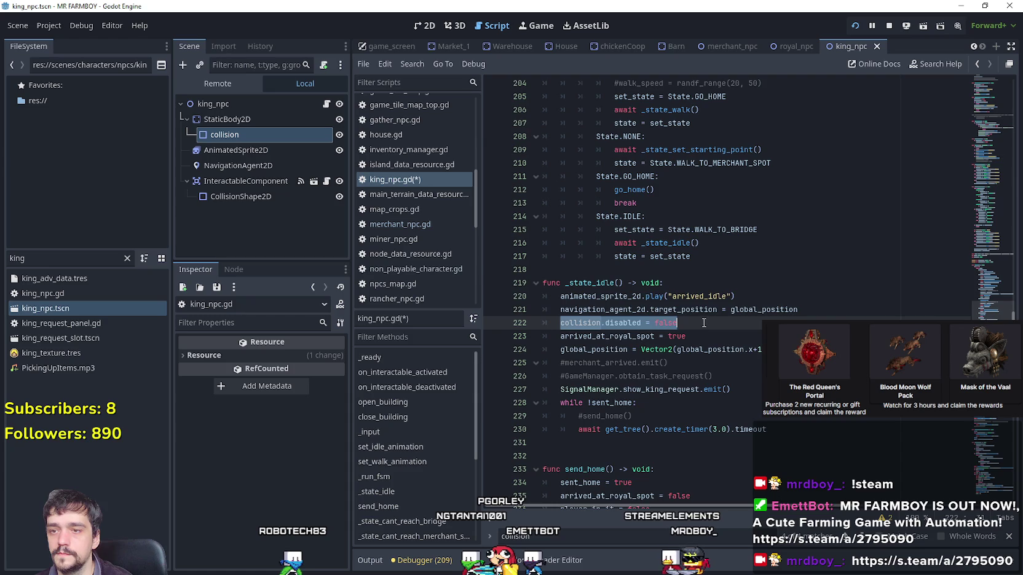
Open a new blank line at the end of the send_home function.
scroll(697, 323, down, 5)
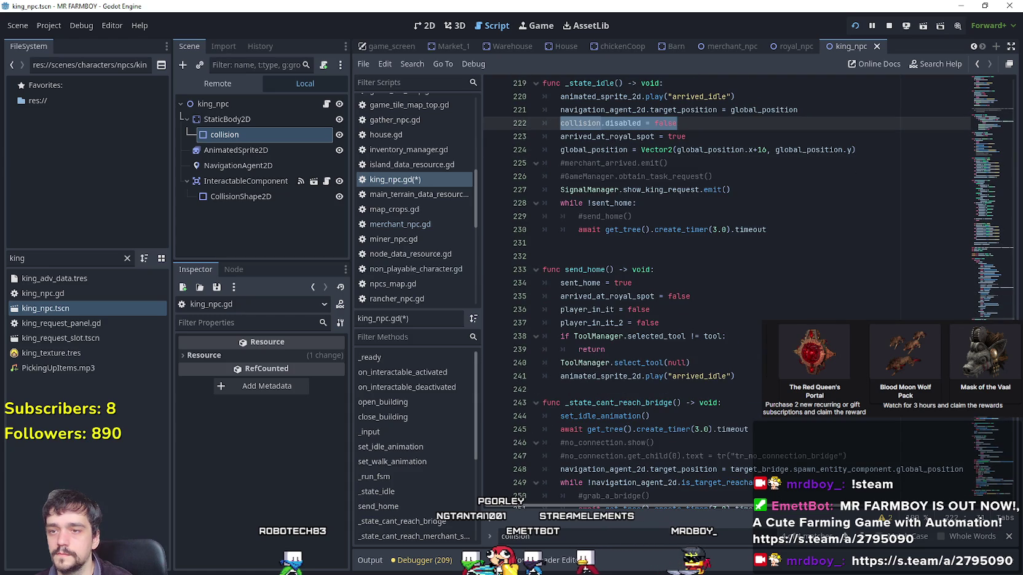
click(736, 377)
key(Return)
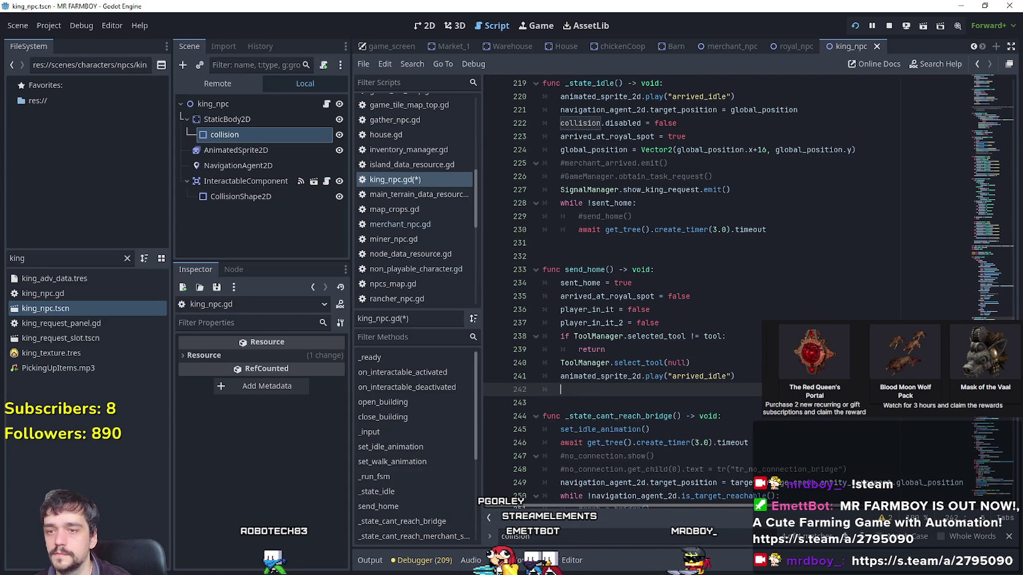